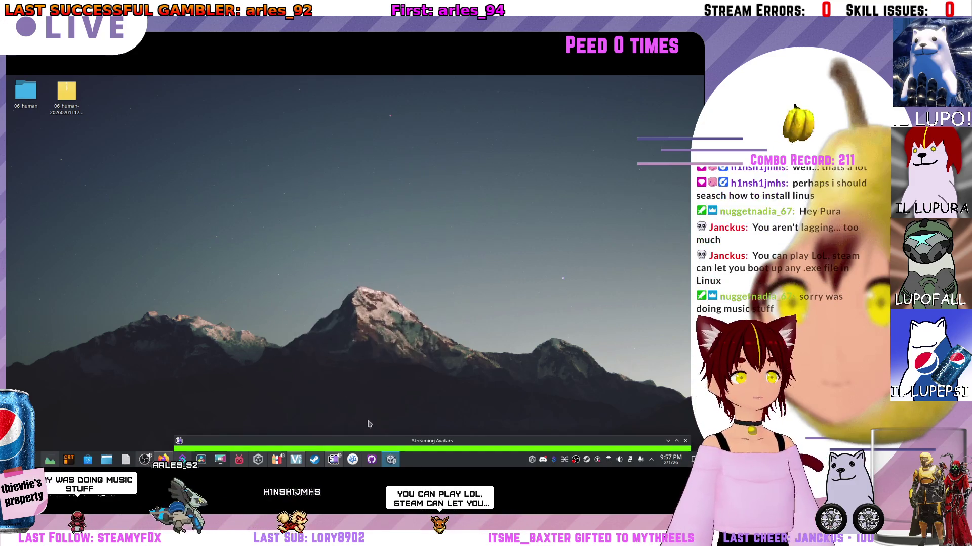
- Launch Firefox from the taskbar to get a blank New Tab page
mouse_move(388, 460)
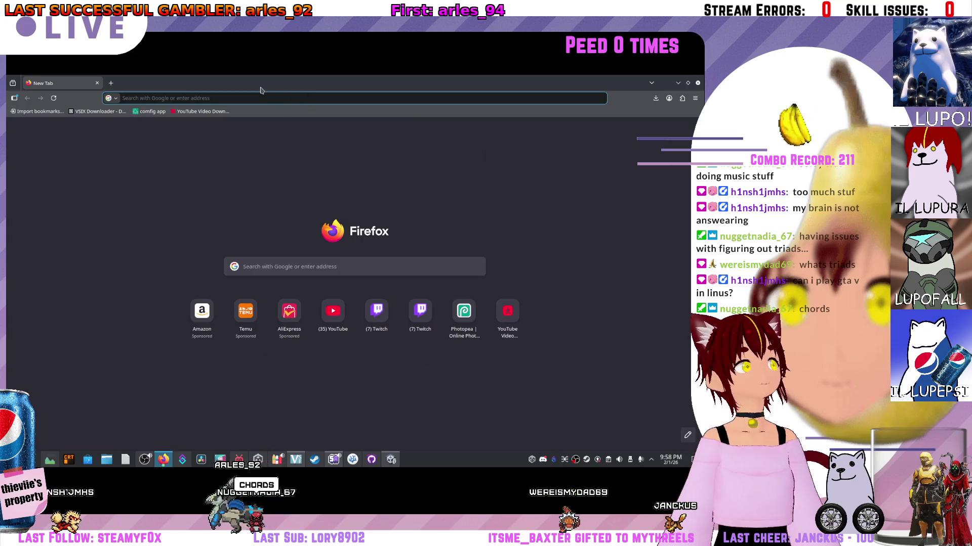
- Go to protondb.com, fixing the mistyped address
text(protondb.com/)
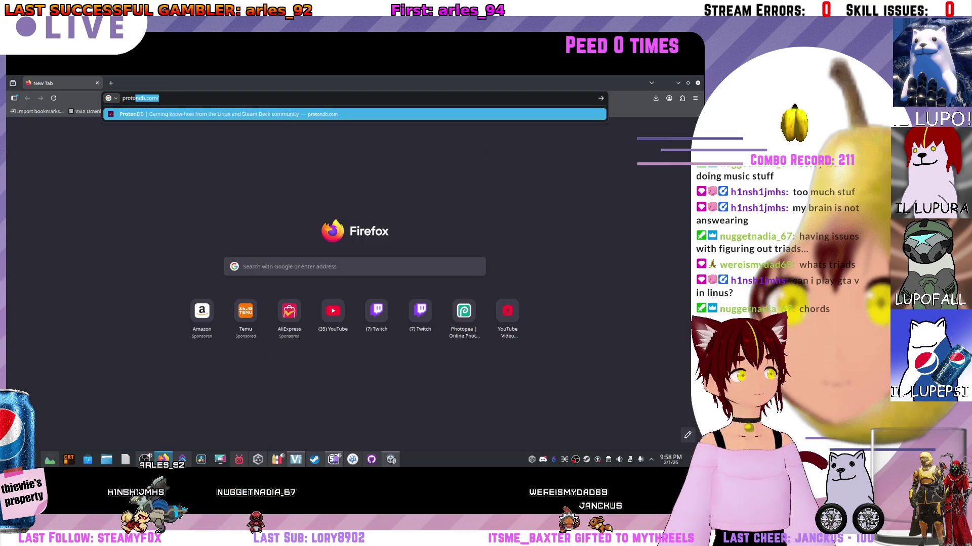
text(vp)
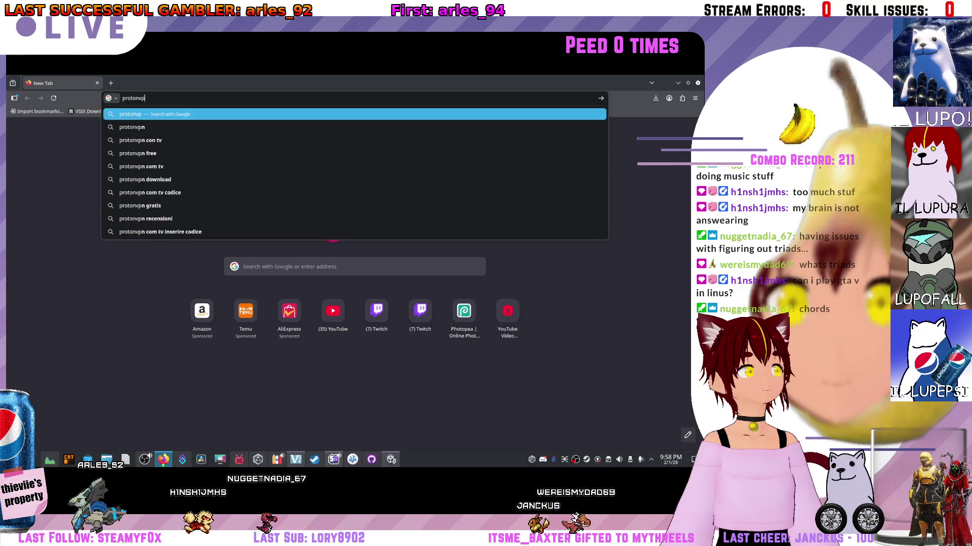
key(BackSpace)
key(BackSpace)
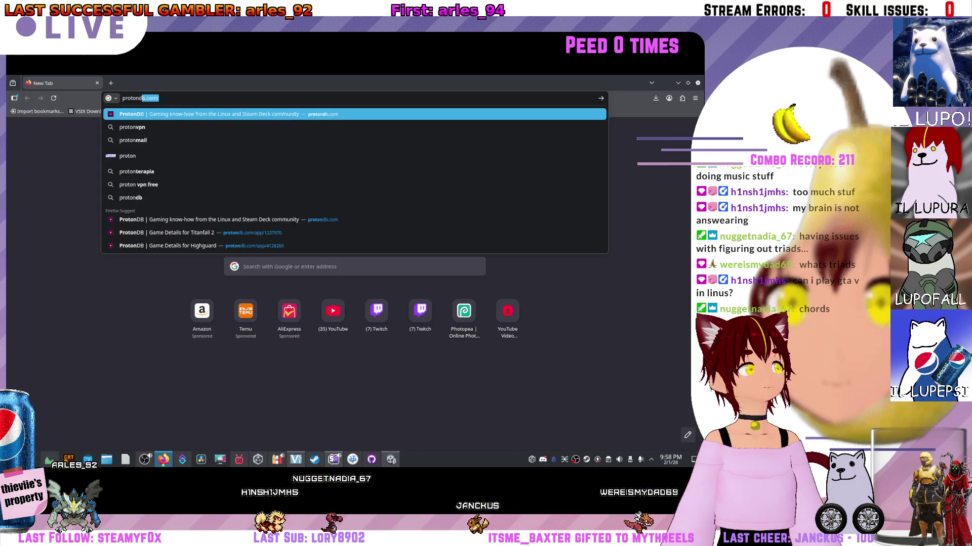
text(db.com)
key(Return)
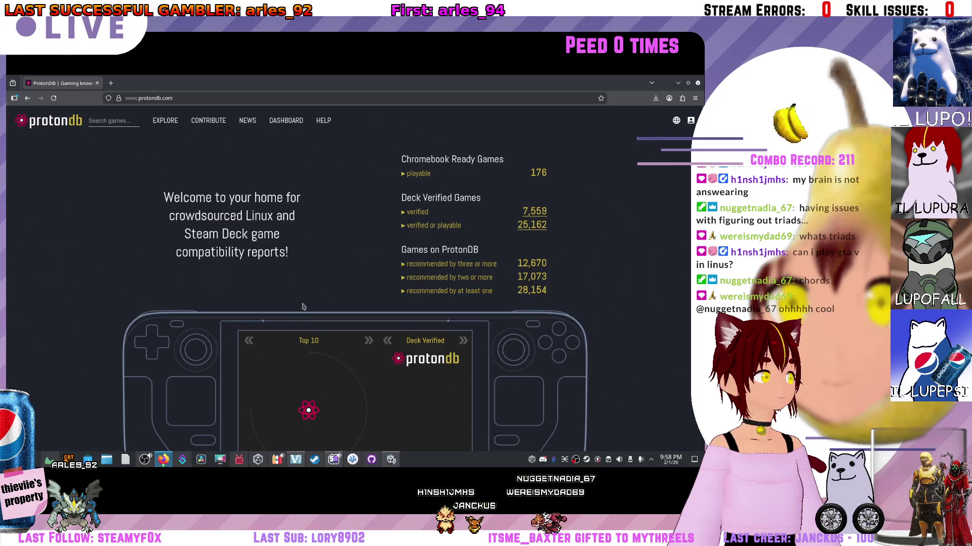
- Search ProtonDB's games for 'gta V'
scroll(304, 307, down, 2)
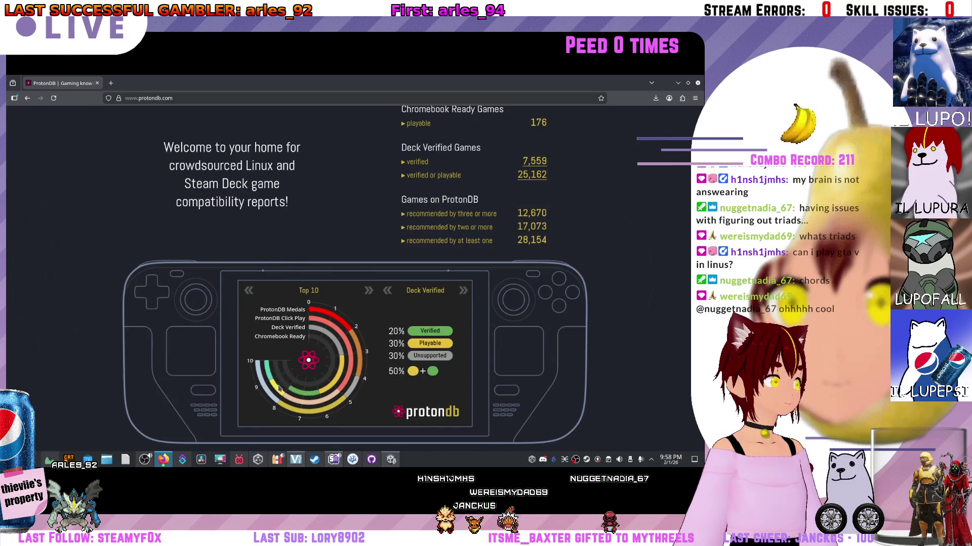
scroll(281, 382, down, 1)
scroll(303, 344, up, 1)
scroll(328, 300, up, 1)
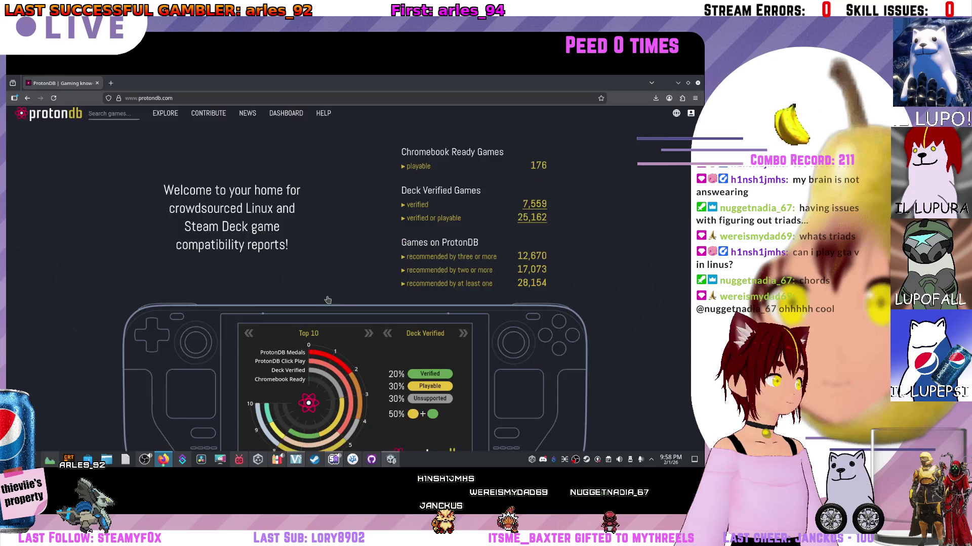
click(124, 120)
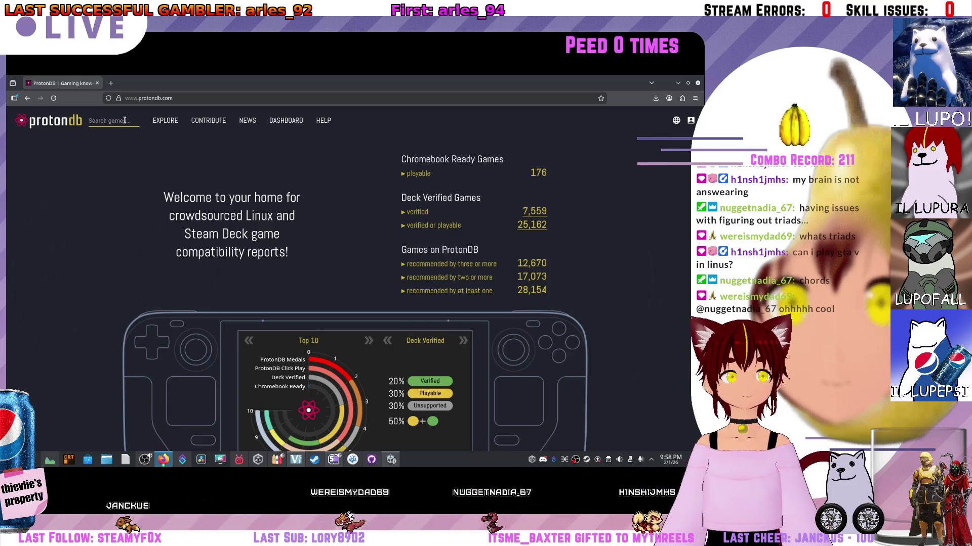
text(gta V)
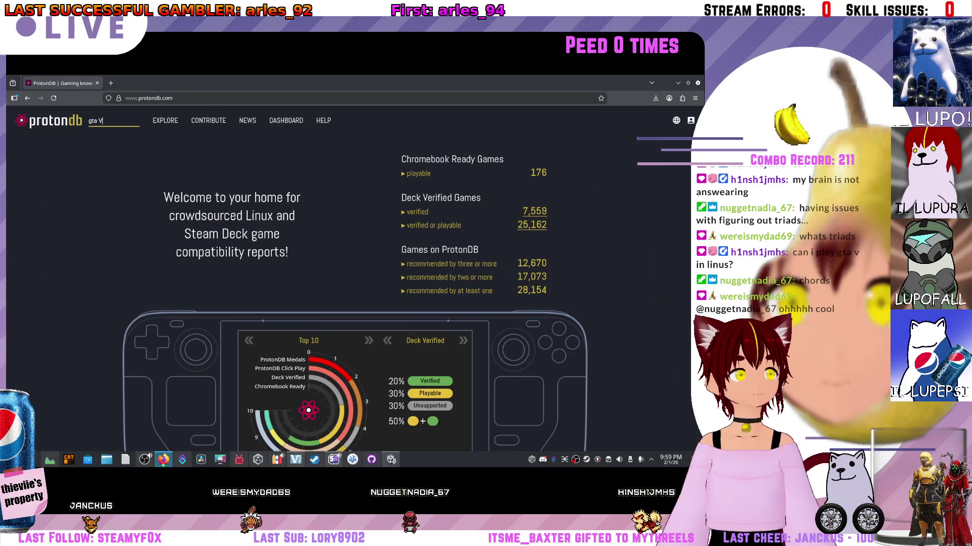
key(Return)
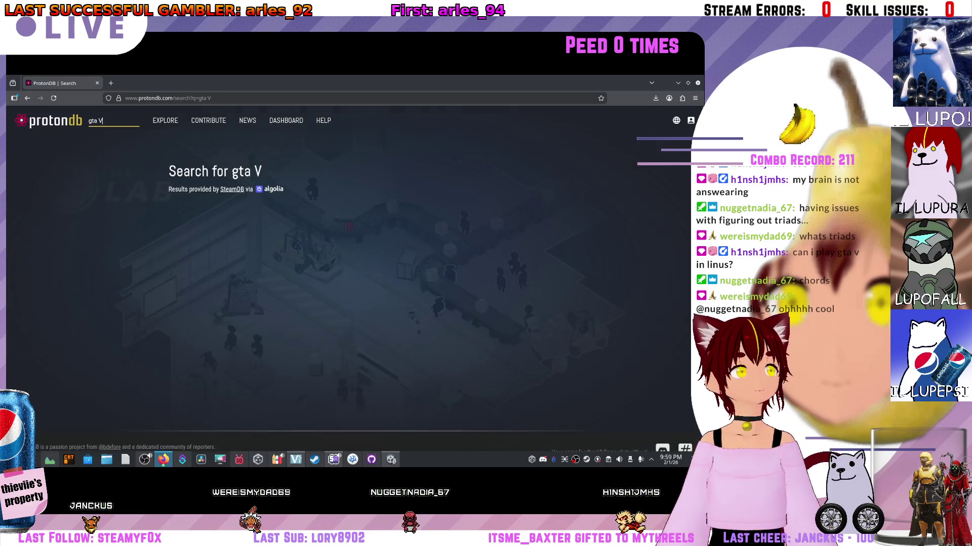
- Open the Grand Theft Auto V Enhanced page and scroll through its Linux reports
click(376, 231)
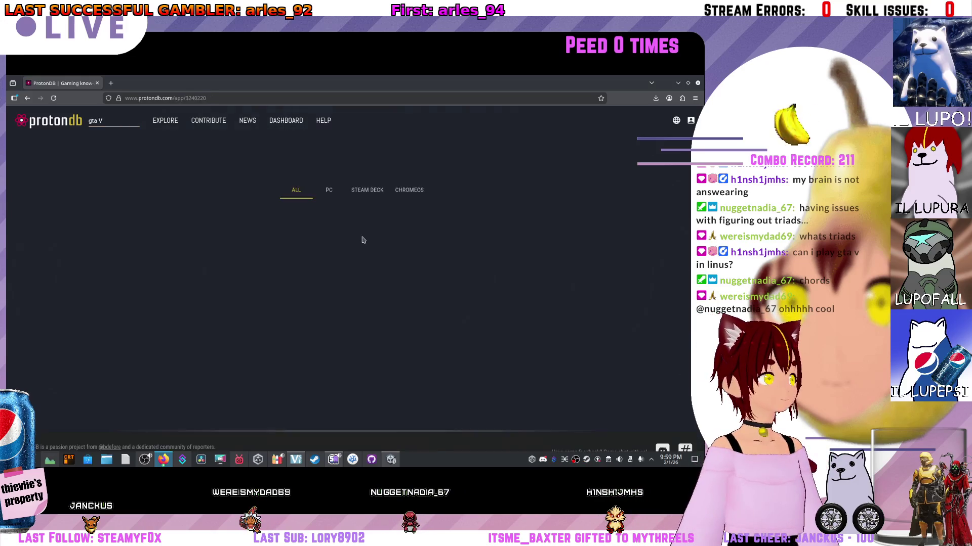
scroll(247, 216, down, 2)
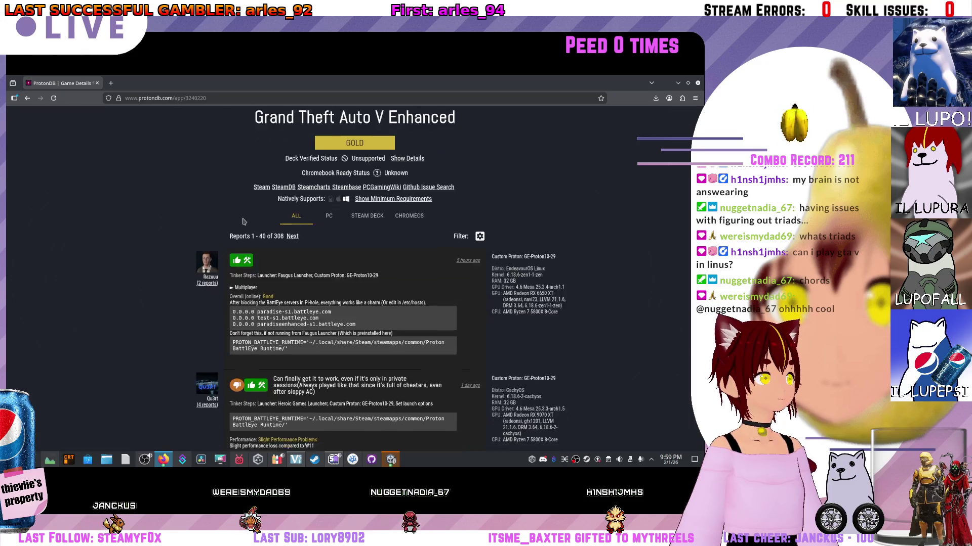
scroll(257, 231, down, 2)
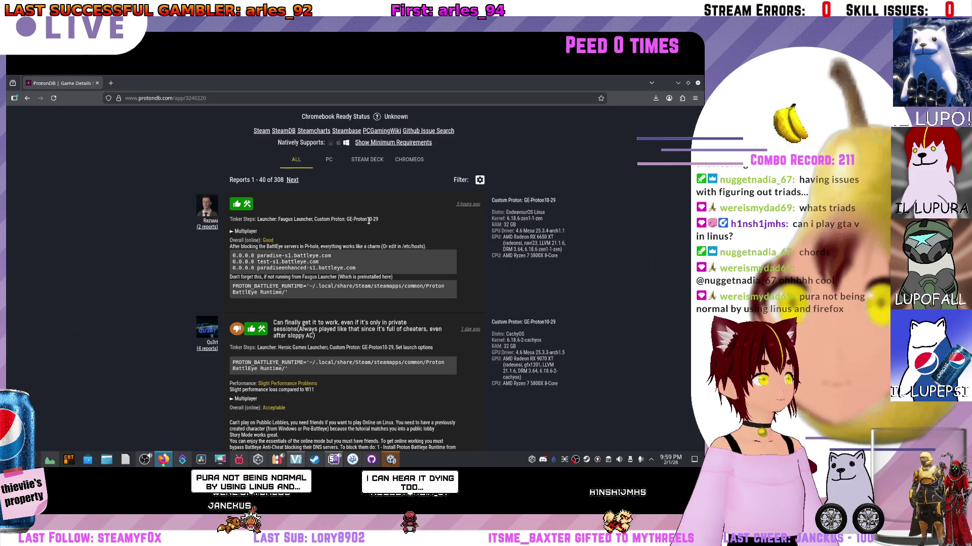
scroll(345, 263, down, 6)
scroll(346, 263, down, 3)
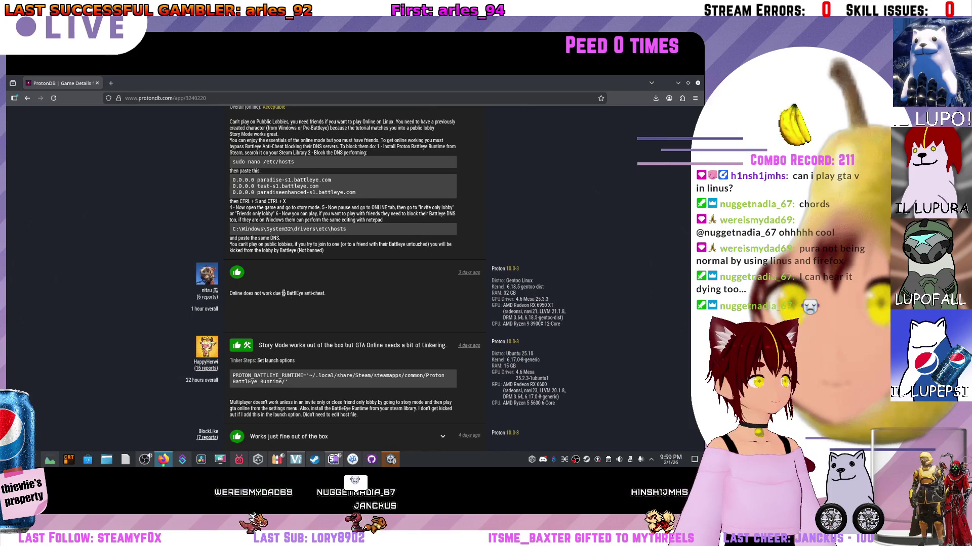
drag(237, 293, 246, 297)
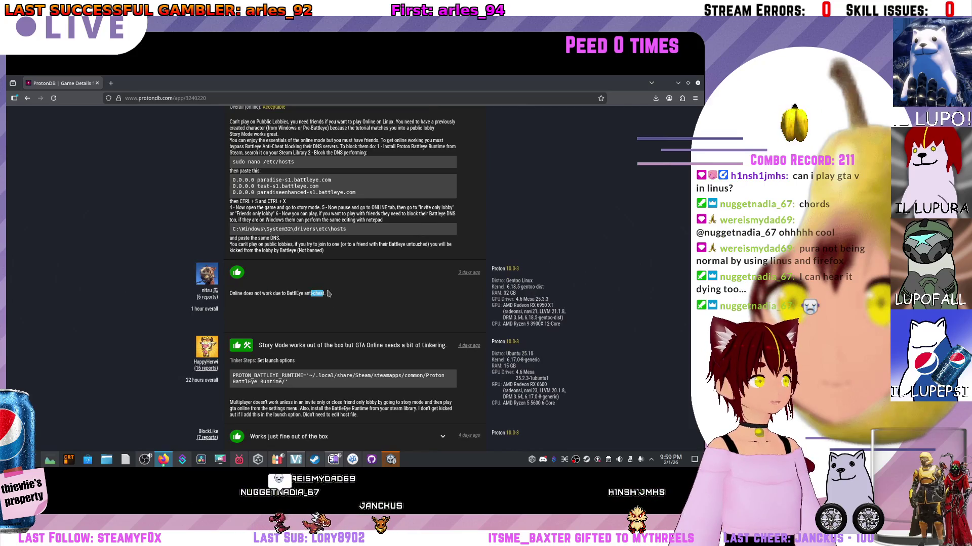
scroll(384, 310, down, 1)
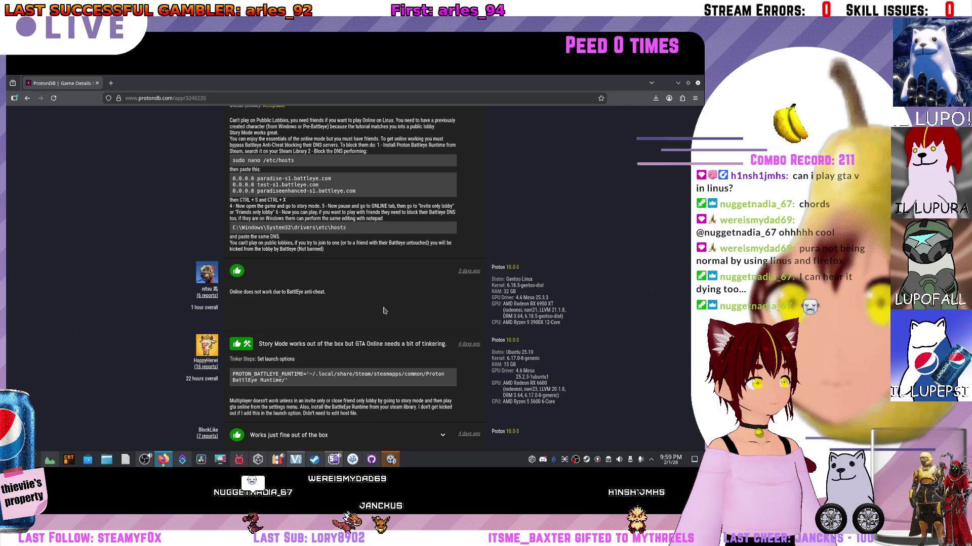
scroll(471, 319, down, 3)
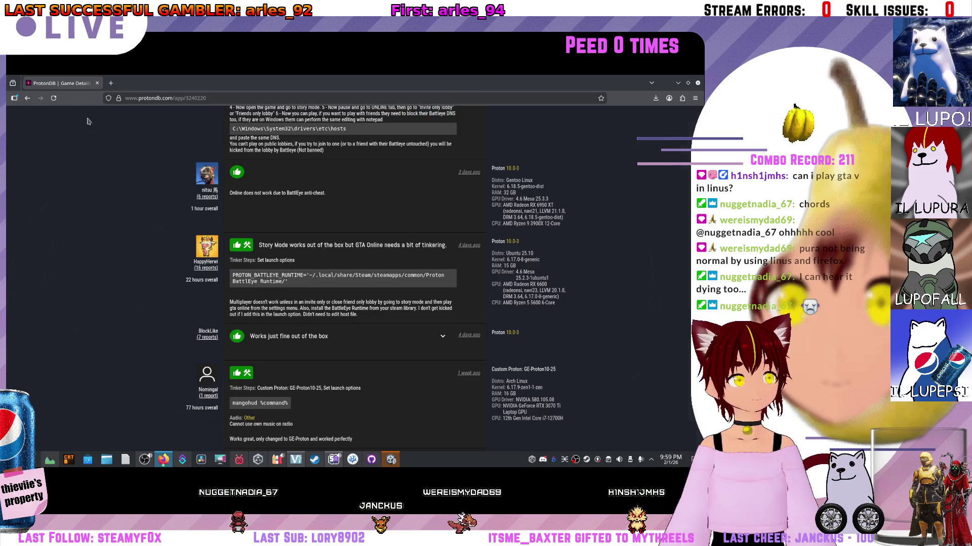
key(alt+Tab)
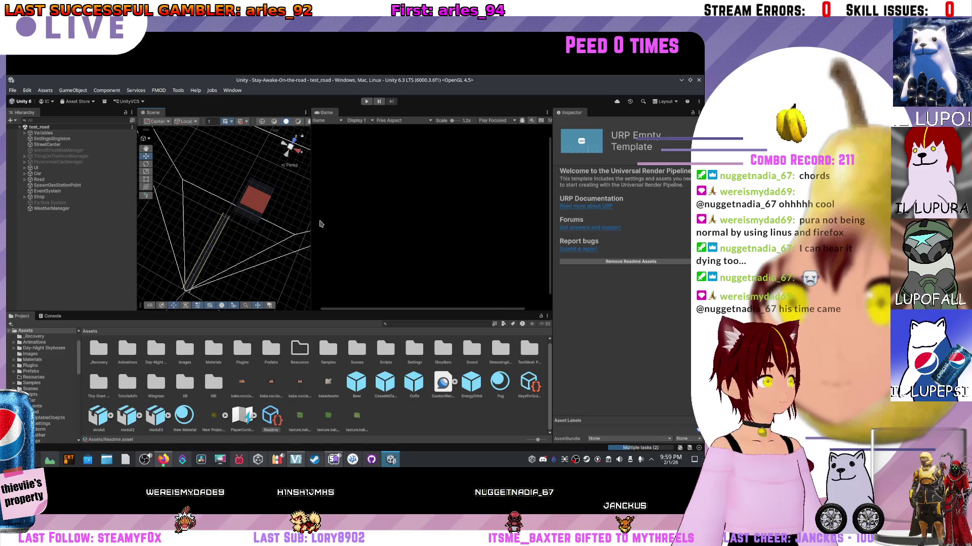
- Widen the Scene view panel and orbit it around the road and red cube
drag(323, 217, 330, 217)
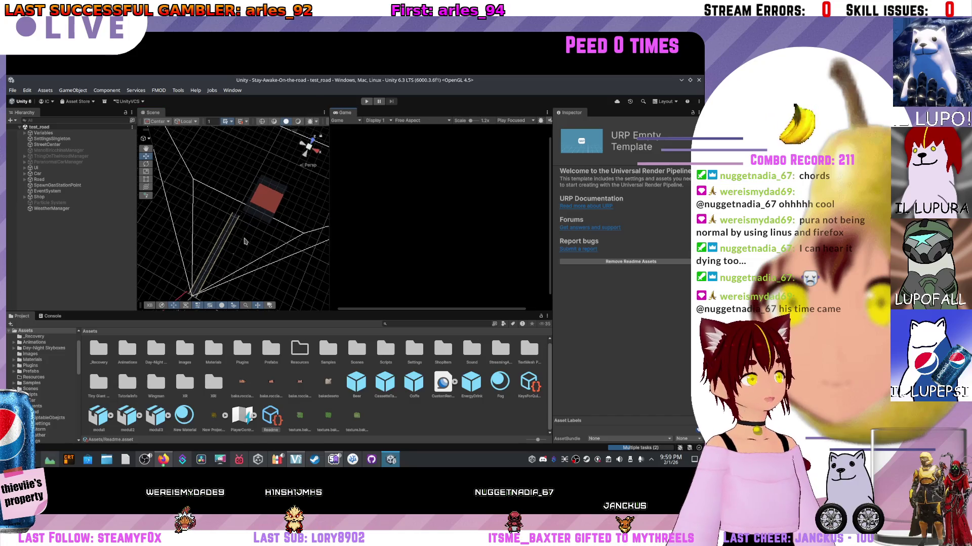
mouse_move(245, 260)
mouse_down()
mouse_move(191, 278)
mouse_move(430, 238)
mouse_up()
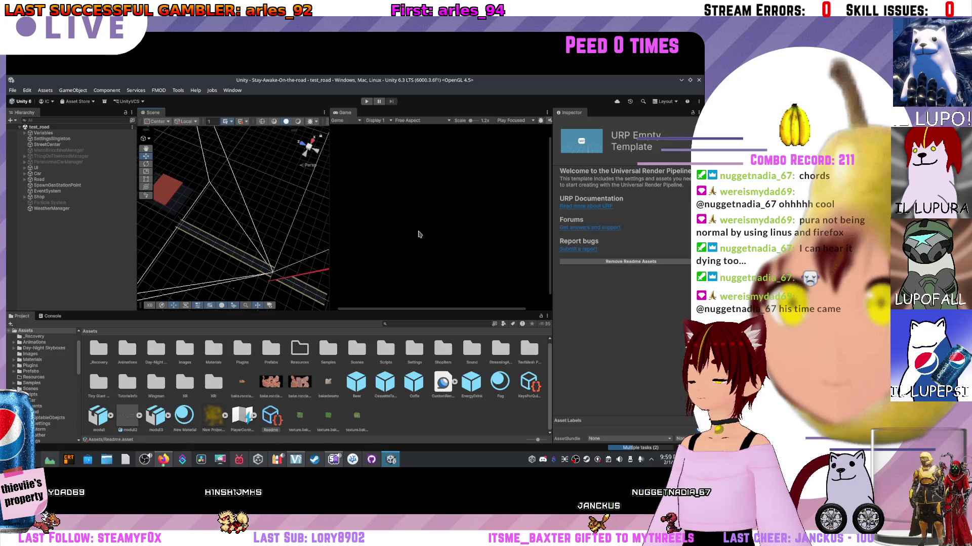
drag(278, 224, 256, 253)
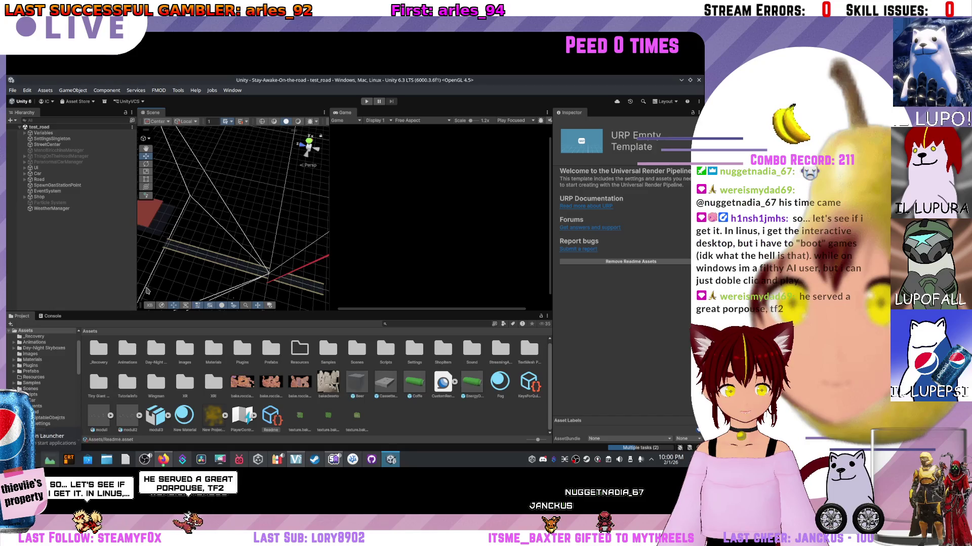
- Launch Floorp by searching 'flo' in the application launcher
key(super)
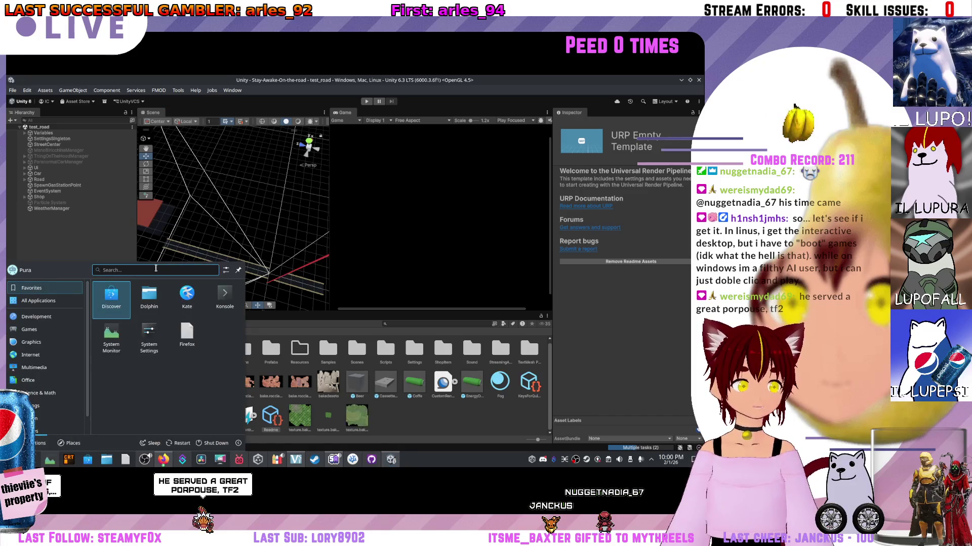
text(flo)
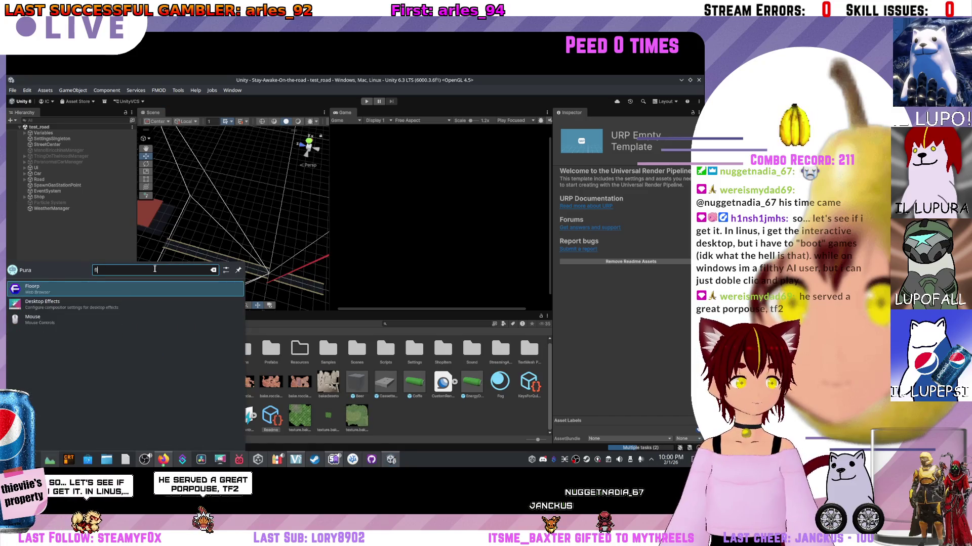
key(Return)
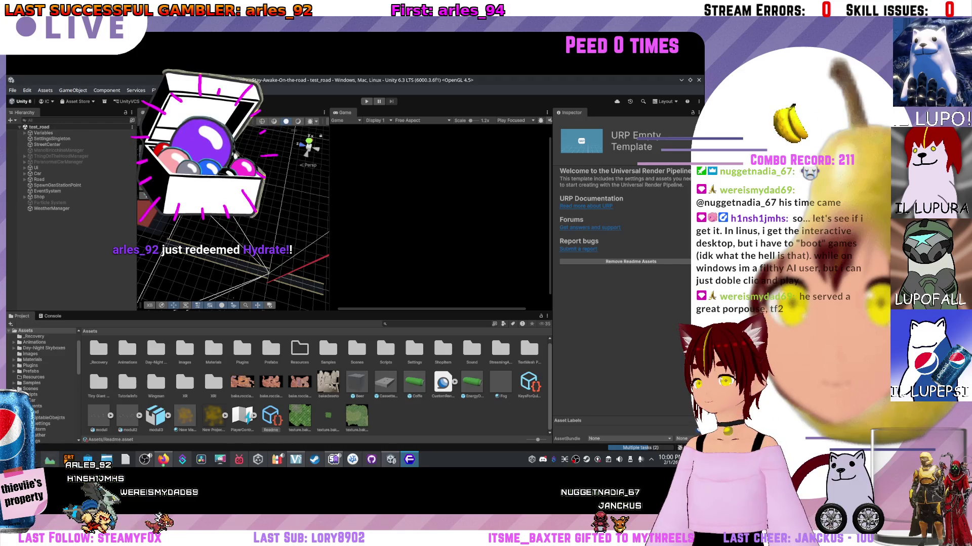
key(alt+Tab)
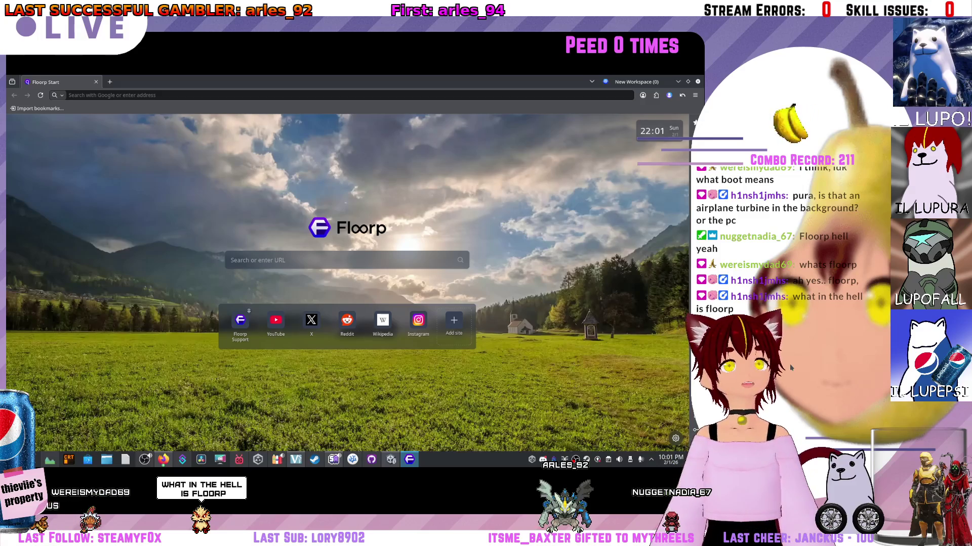
- Search Google for 'testa o croce' from the Floorp address bar
click(240, 263)
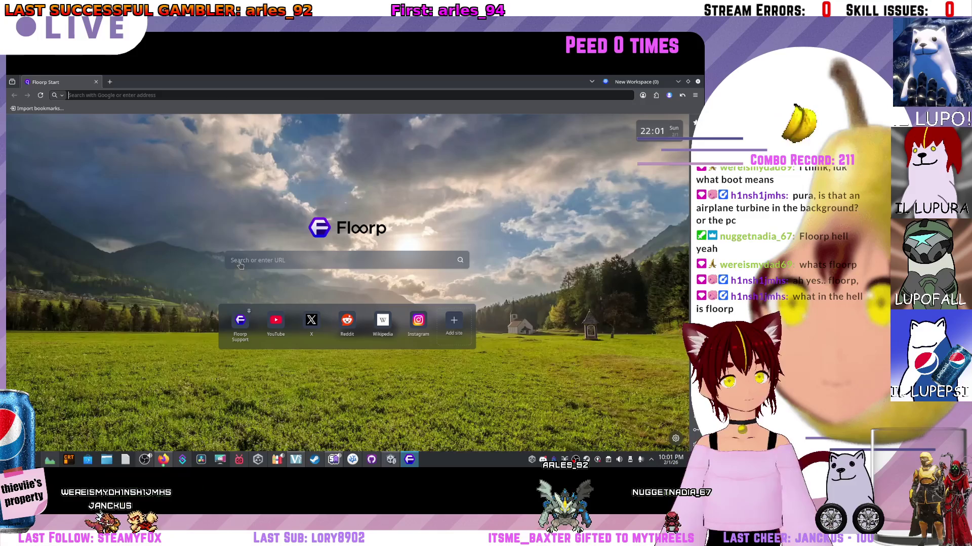
click(117, 316)
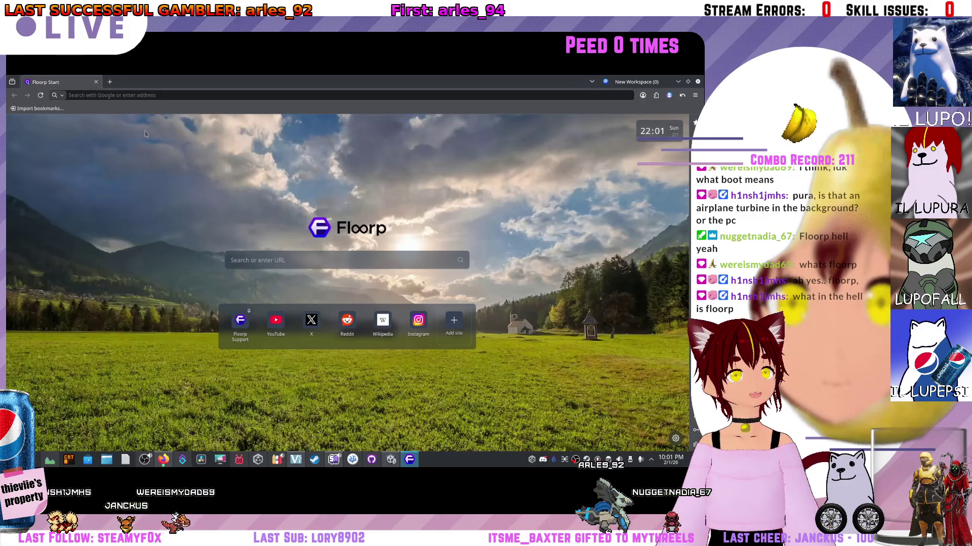
click(92, 94)
text(test)
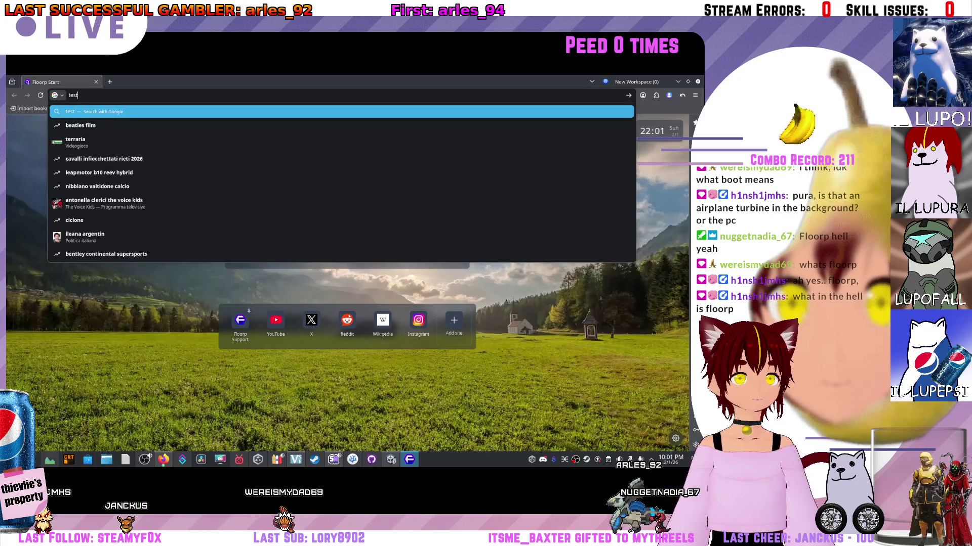
text(a o croce)
key(Return)
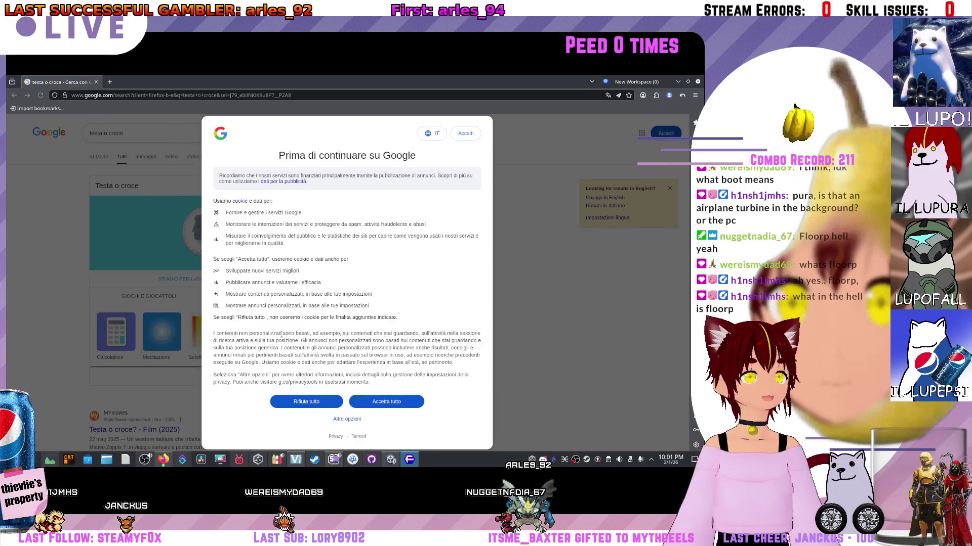
- Dismiss Google's cookie consent dialog to reveal the results
click(307, 401)
scroll(215, 245, down, 2)
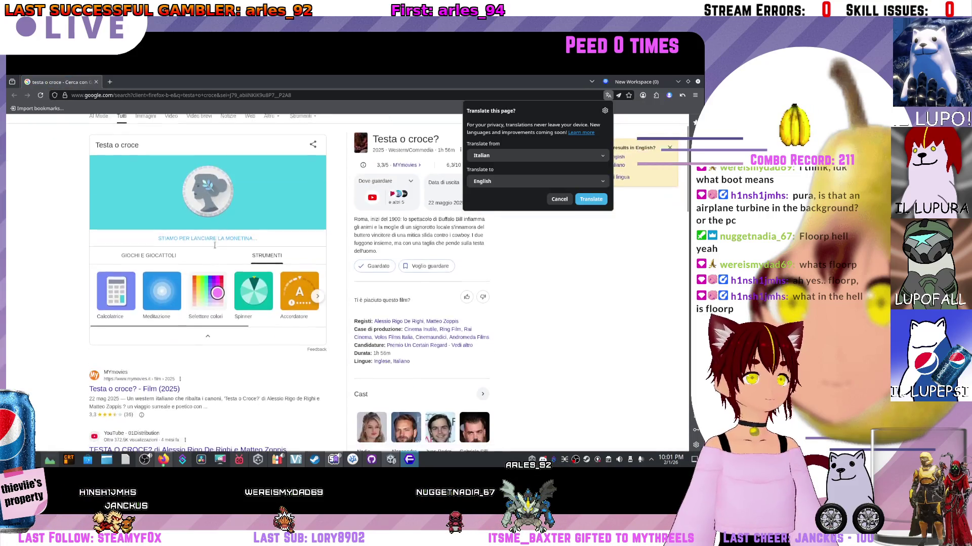
scroll(214, 246, up, 2)
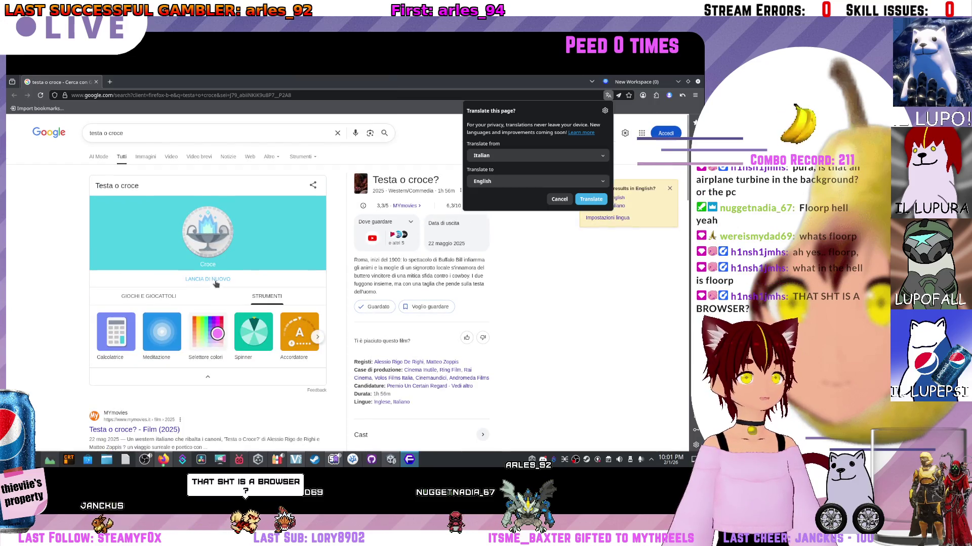
- Back in Unity, orbit the Scene view around the road
key(alt+Tab)
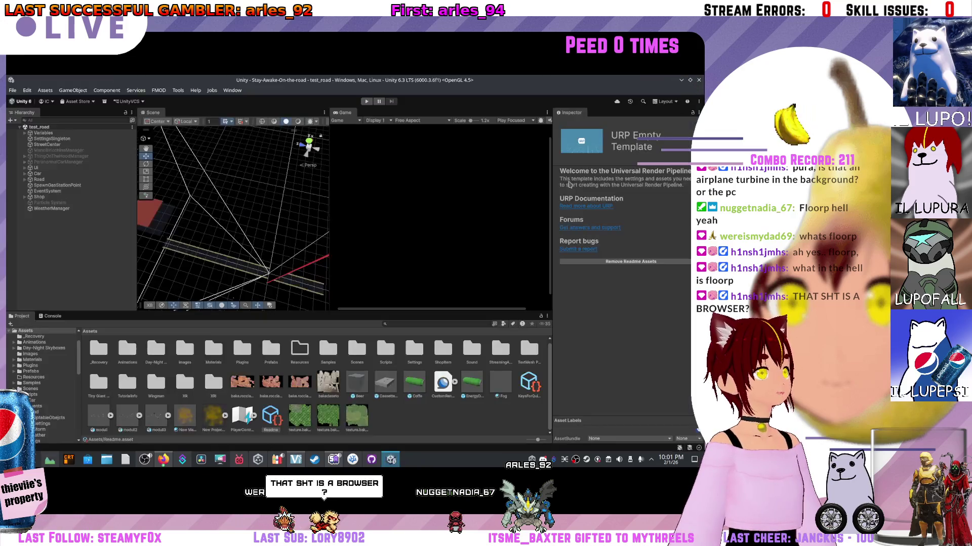
drag(220, 238, 274, 231)
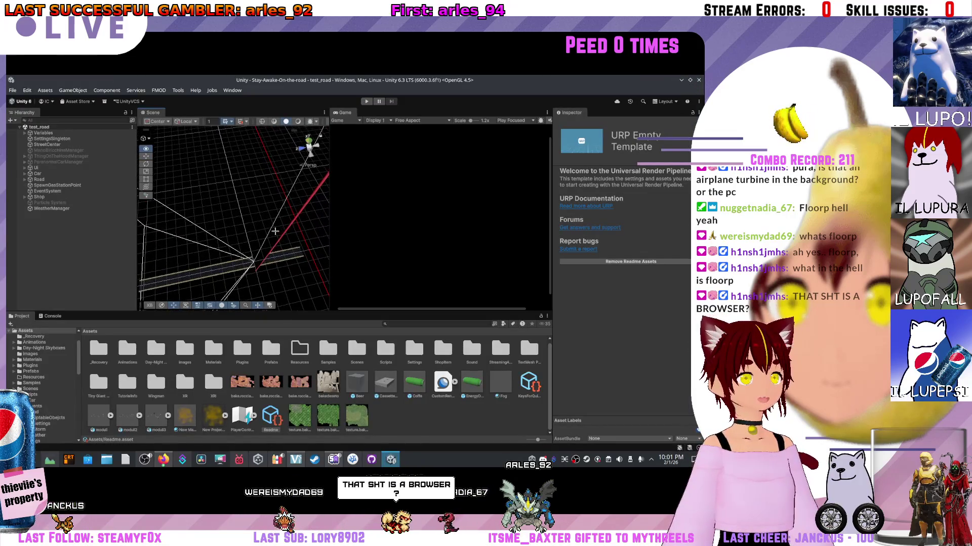
right_click(250, 228)
key(Escape)
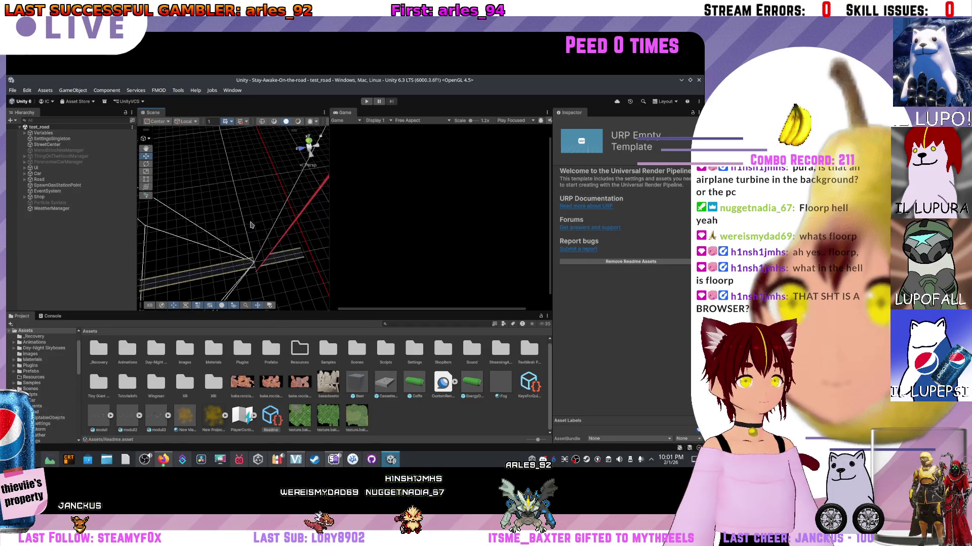
mouse_move(270, 239)
mouse_down()
mouse_move(315, 267)
mouse_move(276, 239)
mouse_move(193, 219)
mouse_move(233, 222)
mouse_up()
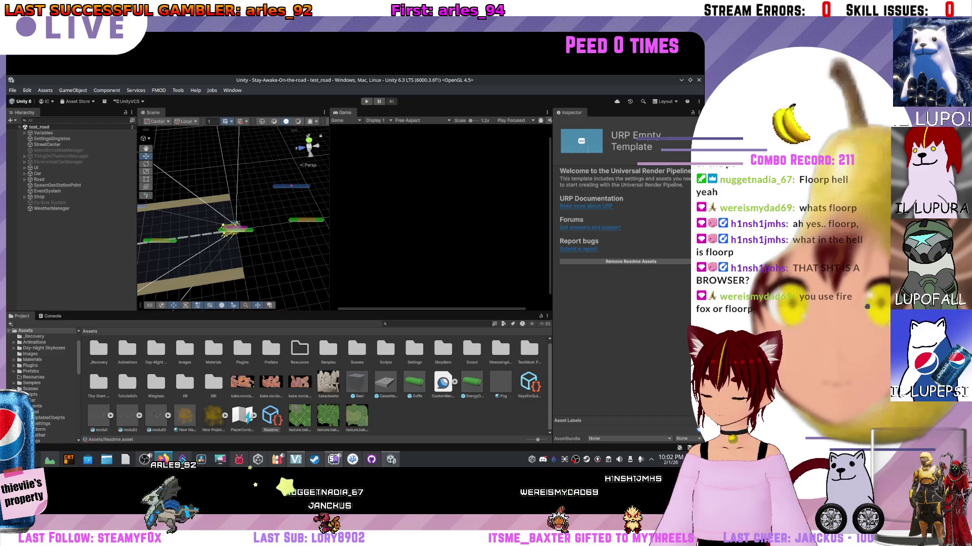
- Frame the car with F and rotate the view to look along the road
key(f)
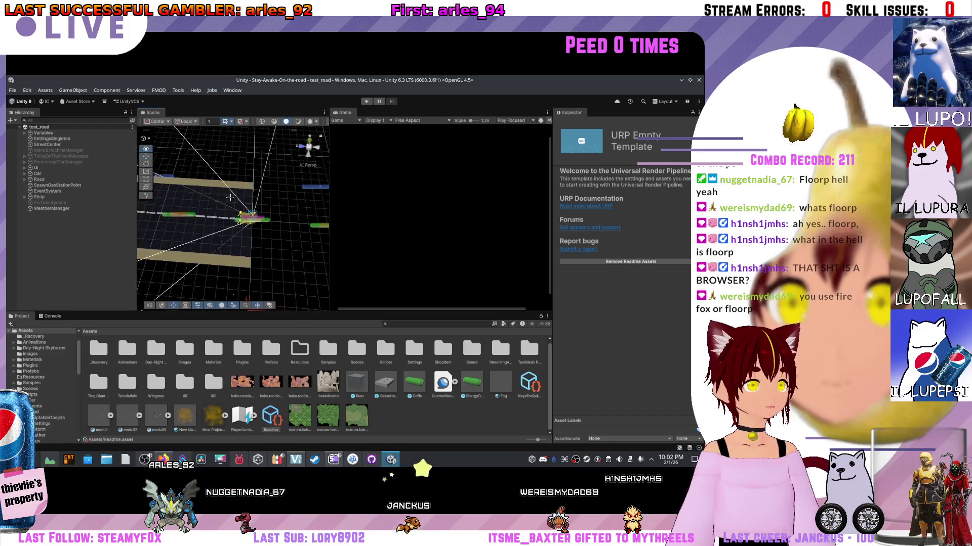
mouse_move(230, 199)
mouse_down()
mouse_move(214, 209)
mouse_move(262, 194)
mouse_move(226, 212)
mouse_move(167, 168)
mouse_move(173, 194)
mouse_up()
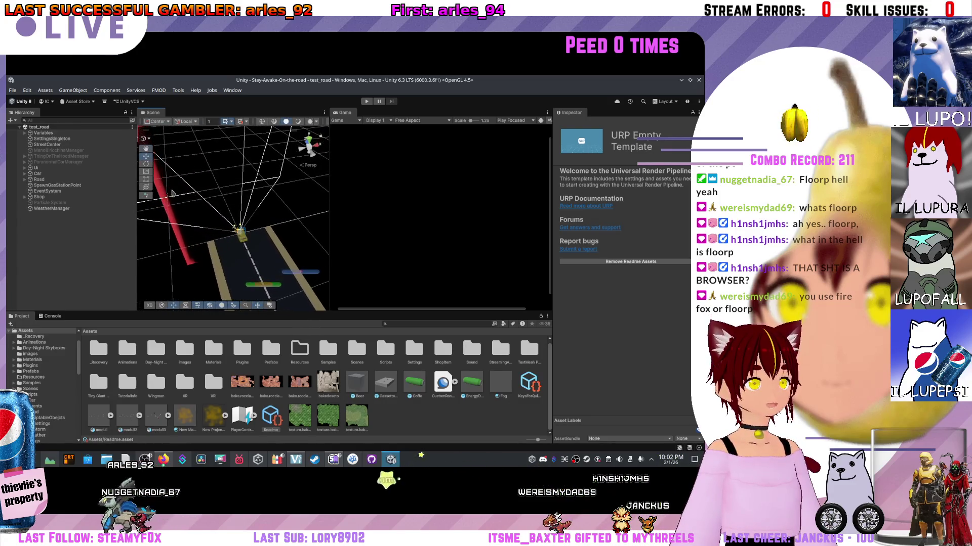
key(ctrl+Escape)
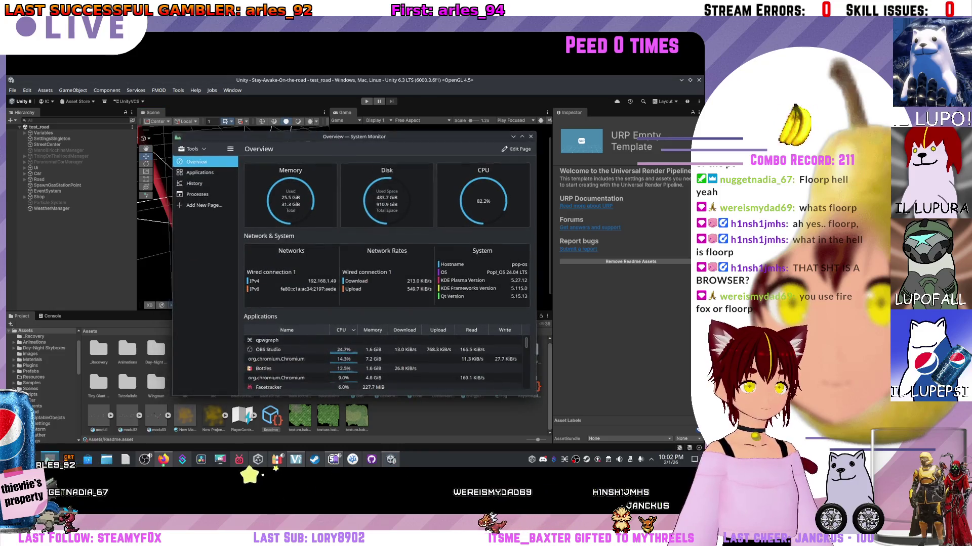
key(ctrl+Escape)
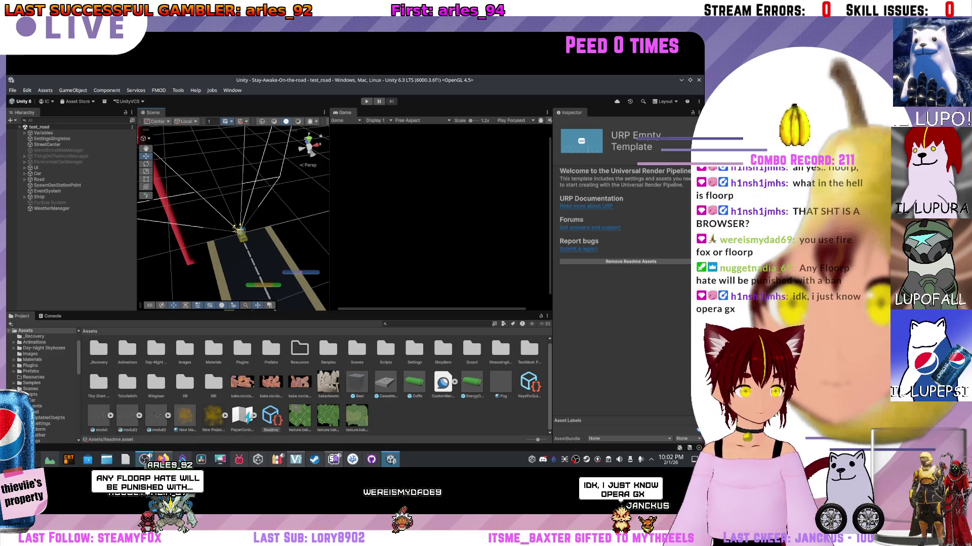
click(142, 467)
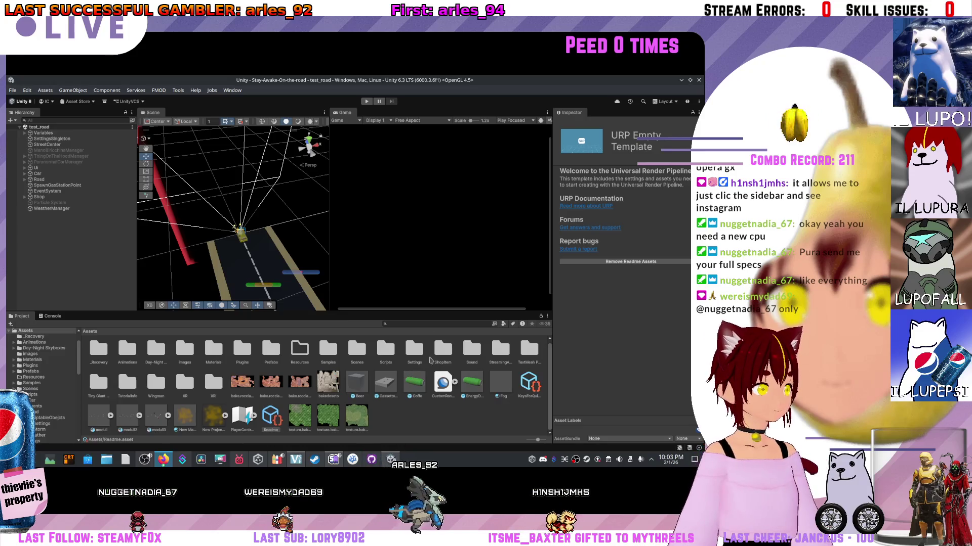
- Orbit the Scene view around the car before leaving the editor for Unity Hub
drag(253, 218, 215, 237)
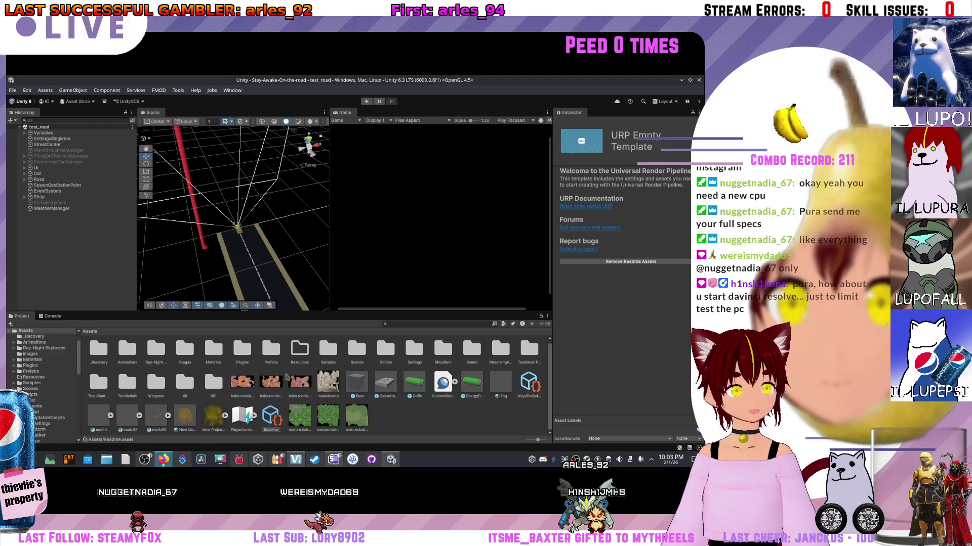
mouse_move(391, 459)
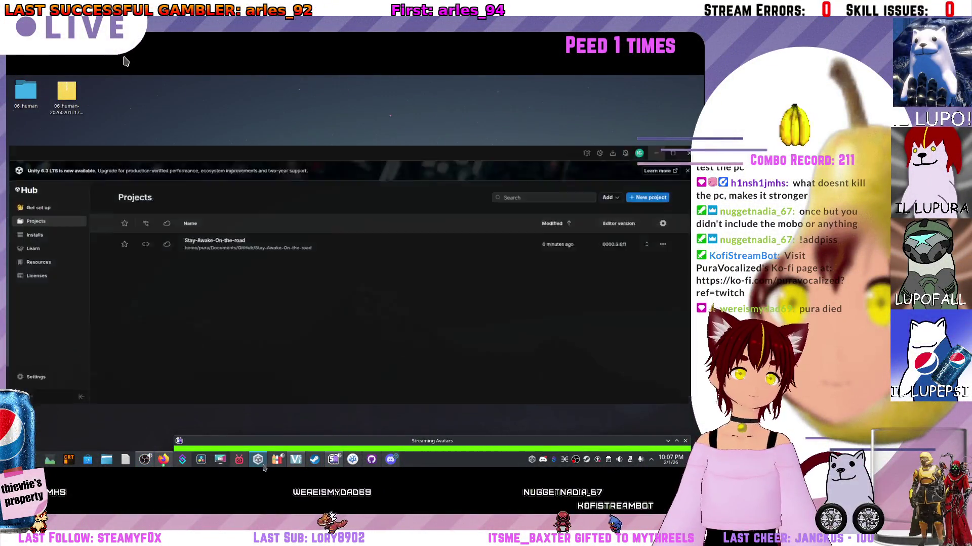
- Open Stay-Awake-On-the-road from Unity Hub's Projects list
click(298, 235)
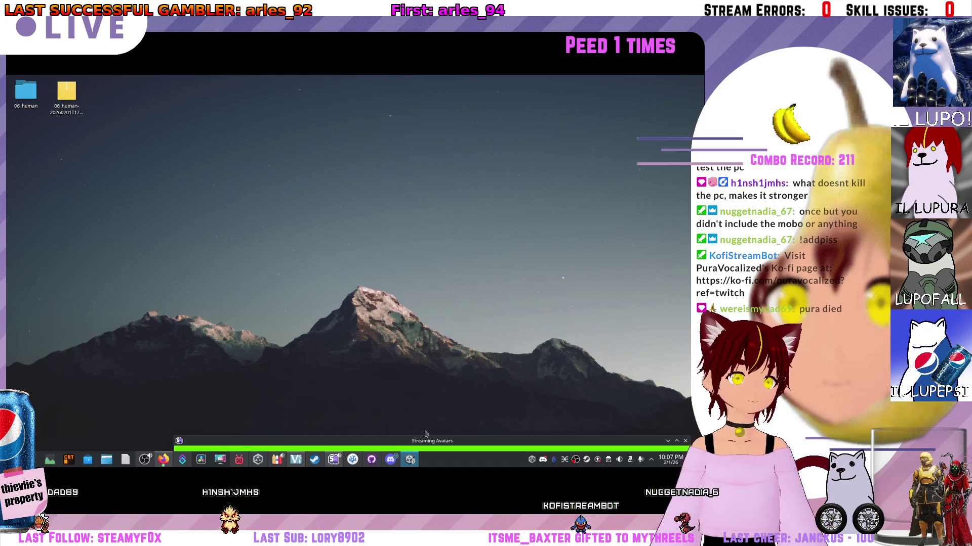
mouse_move(414, 461)
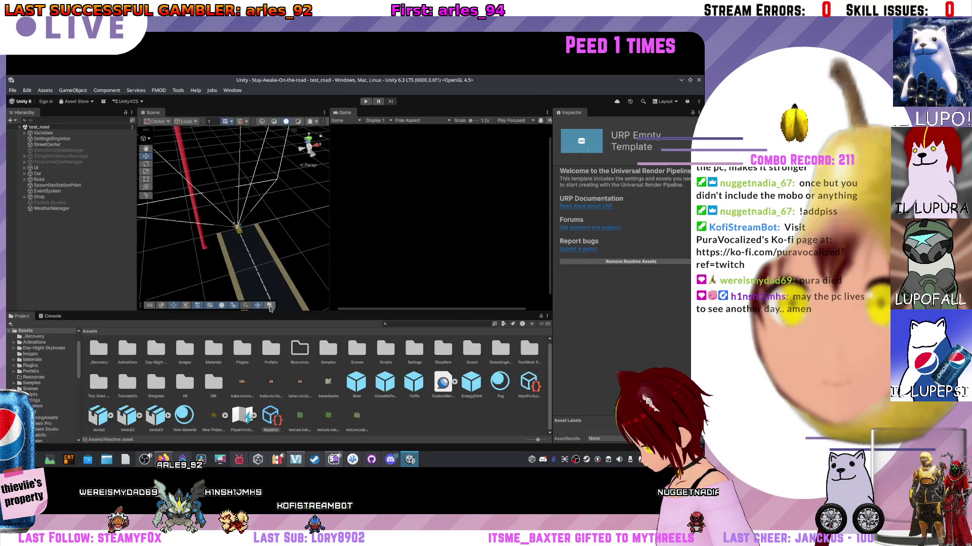
- Orbit the Scene view to a new angle, showing the UI canvas set to Screen Space - Overlay
mouse_move(273, 228)
mouse_down()
mouse_move(268, 219)
mouse_move(275, 228)
mouse_move(310, 222)
mouse_up()
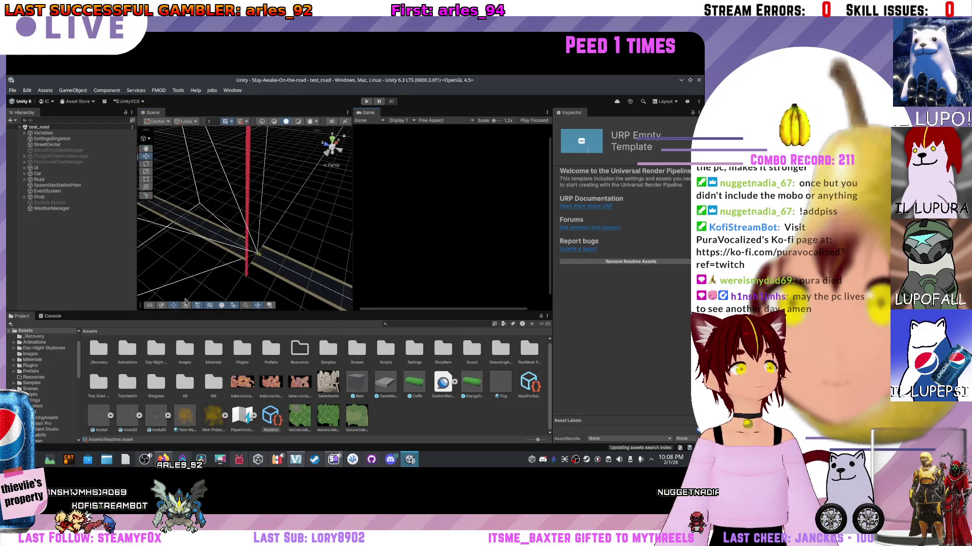
key(alt)
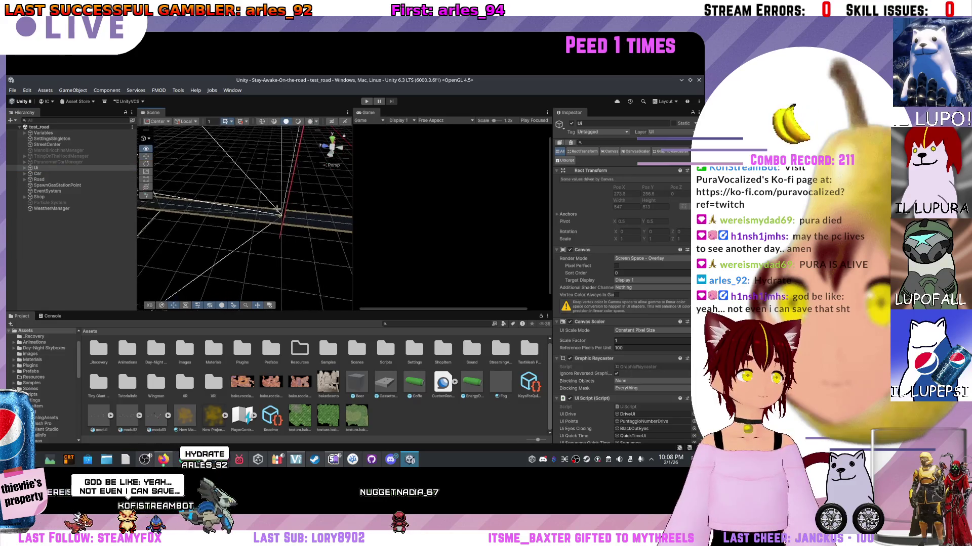
- Select XR Origin (XR Rig) in the Hierarchy and orbit to a near-horizontal view
scroll(299, 218, up, 5)
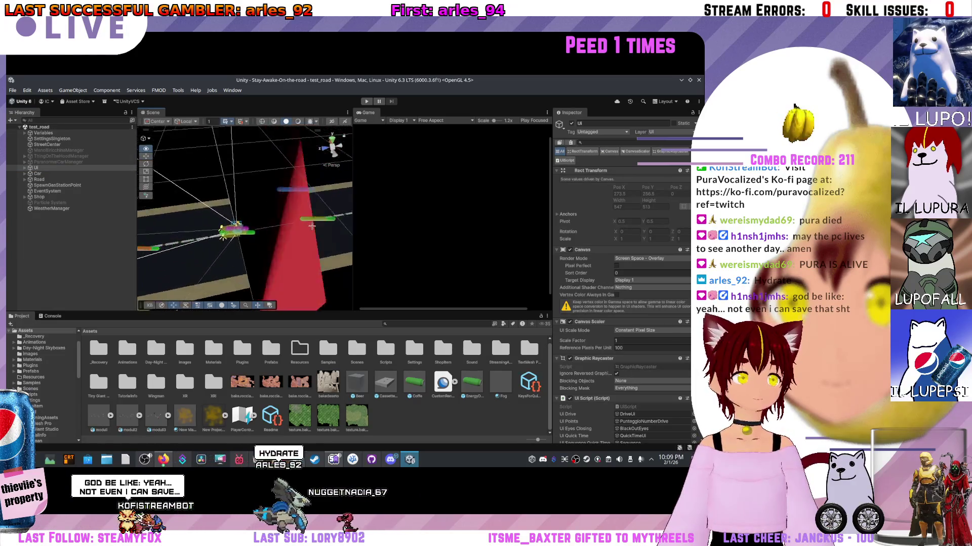
scroll(312, 226, down, 3)
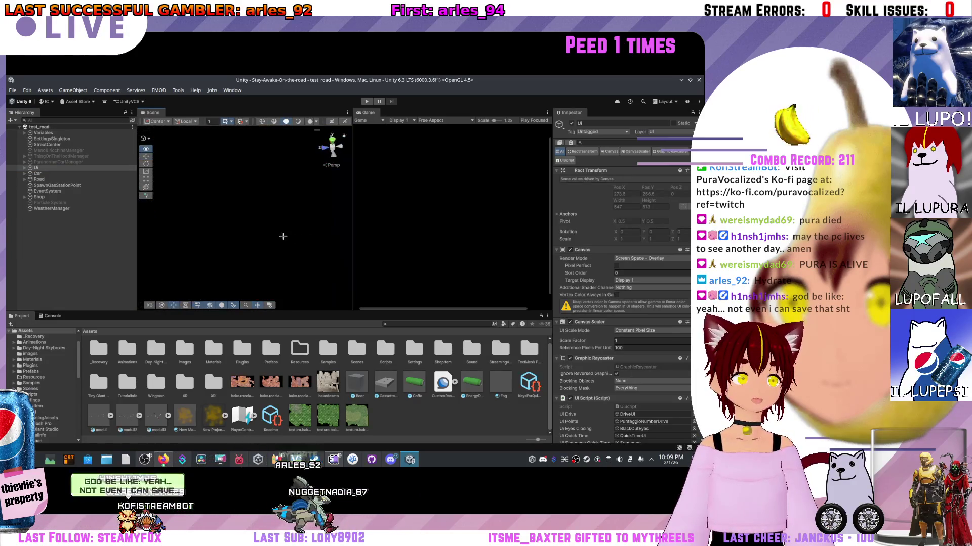
click(57, 170)
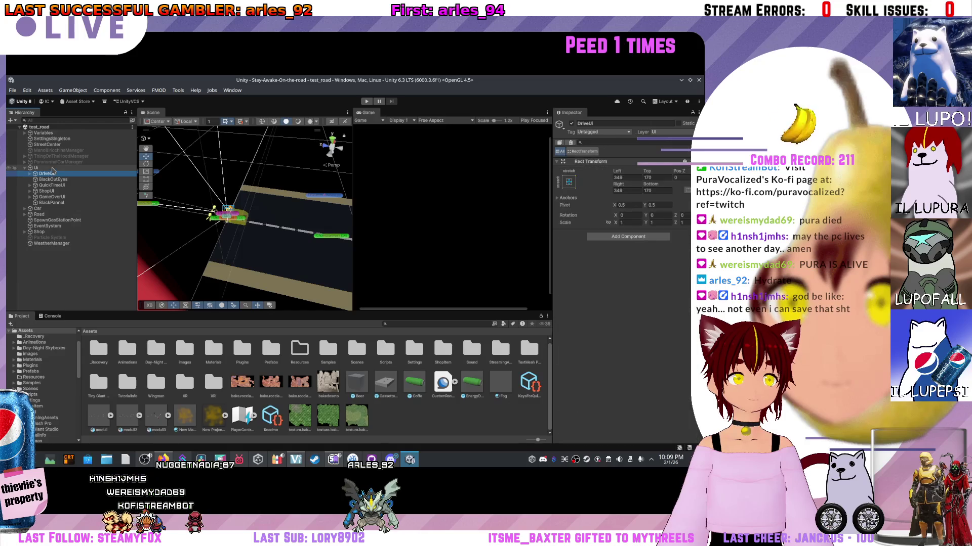
mouse_move(238, 172)
mouse_down()
mouse_move(266, 135)
mouse_move(240, 429)
mouse_move(286, 425)
mouse_move(272, 402)
mouse_move(259, 265)
mouse_up()
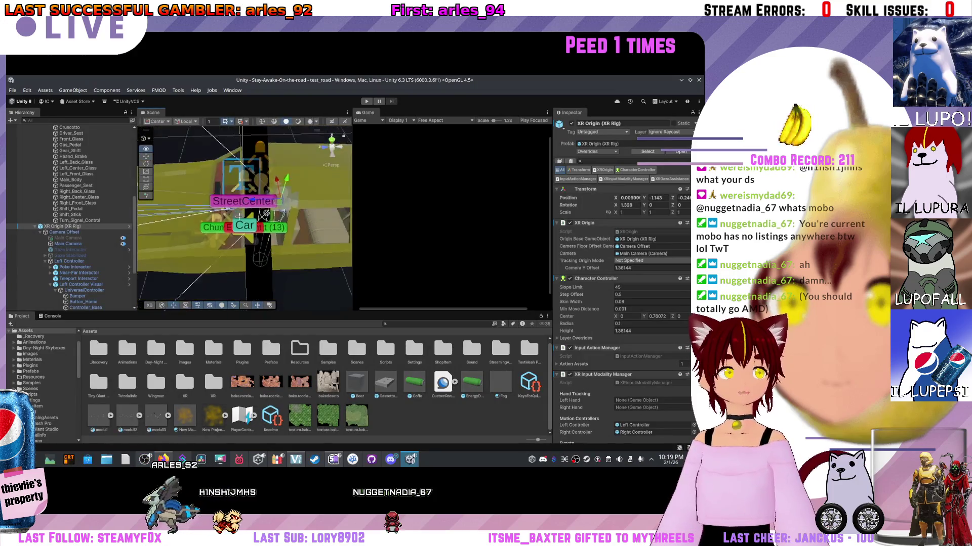
- Inspect the XR rig's Main Camera and Gaze Interactor settings
mouse_move(258, 231)
mouse_down()
mouse_move(267, 215)
mouse_move(216, 184)
mouse_move(192, 197)
mouse_up()
click(95, 232)
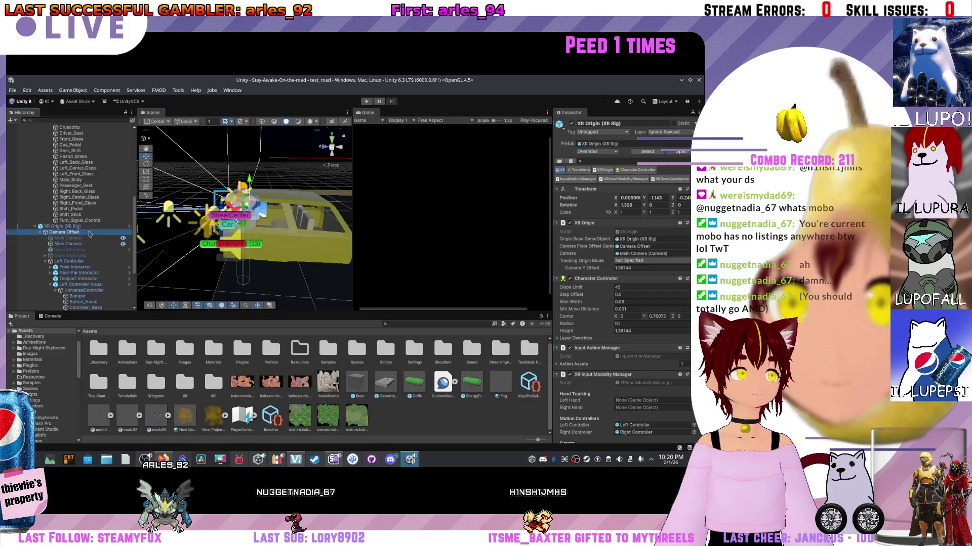
click(95, 244)
click(95, 250)
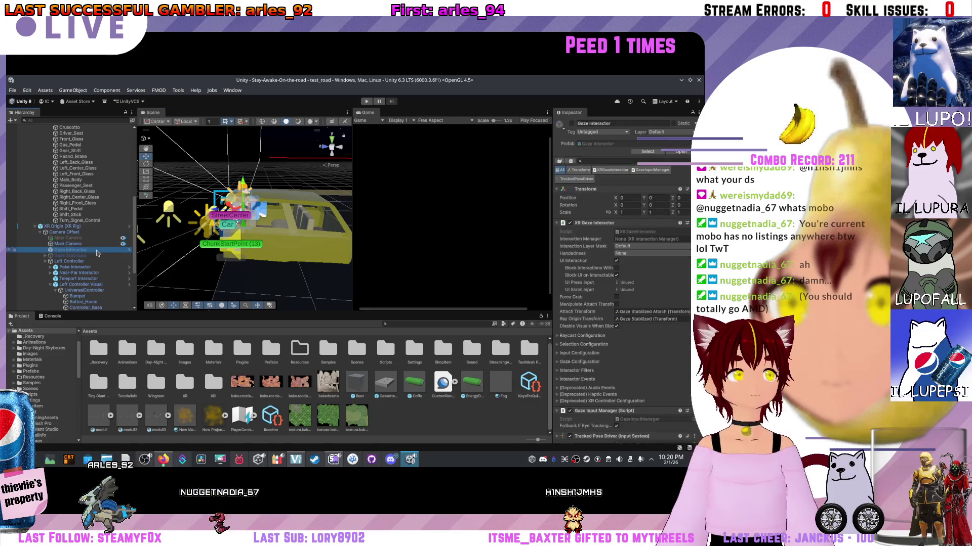
click(86, 244)
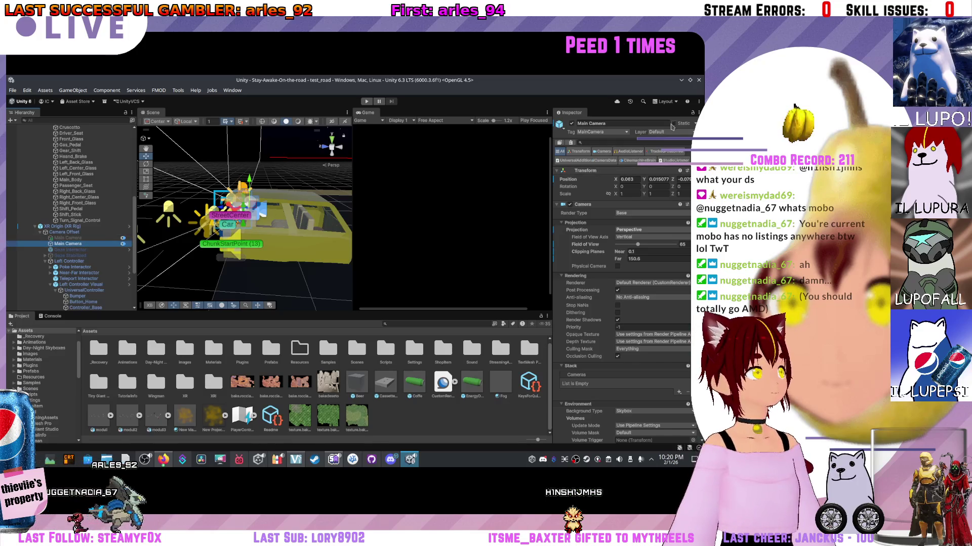
- Toggle the Main Camera's active state, leaving the XR rig's Main Camera enabled
click(571, 124)
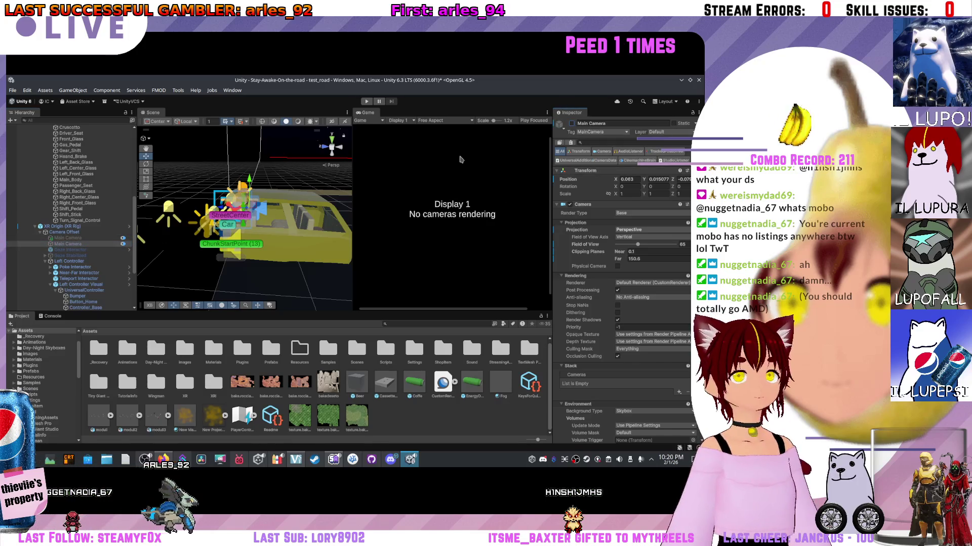
click(84, 239)
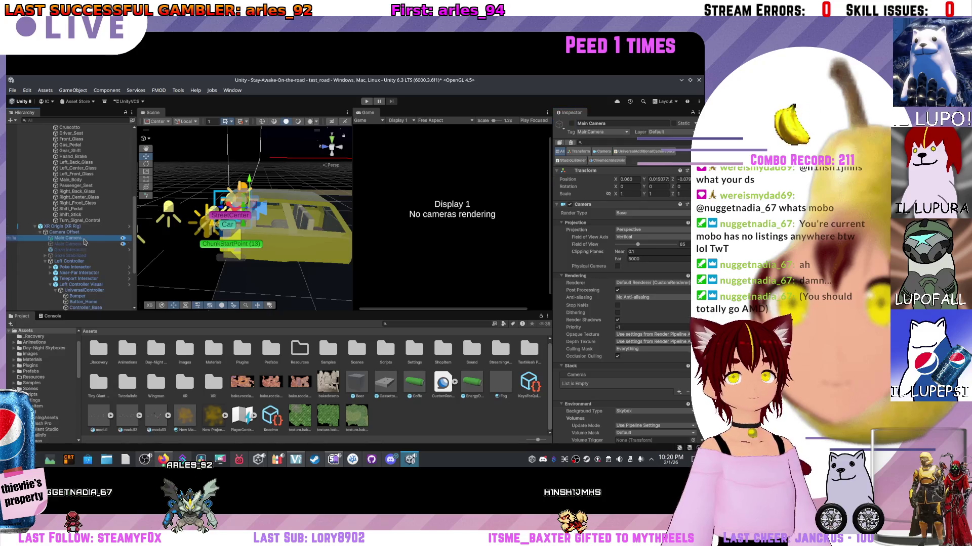
click(572, 124)
click(572, 124)
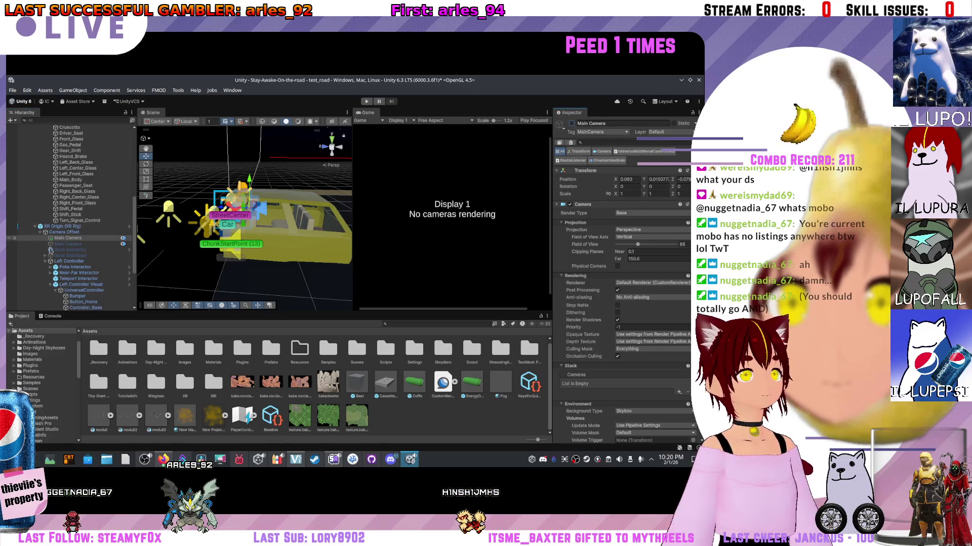
click(56, 245)
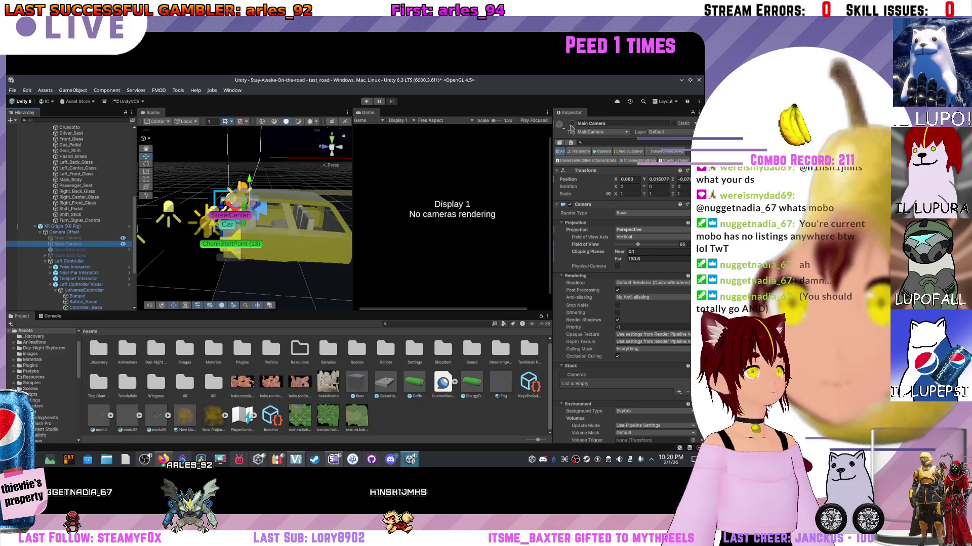
click(572, 124)
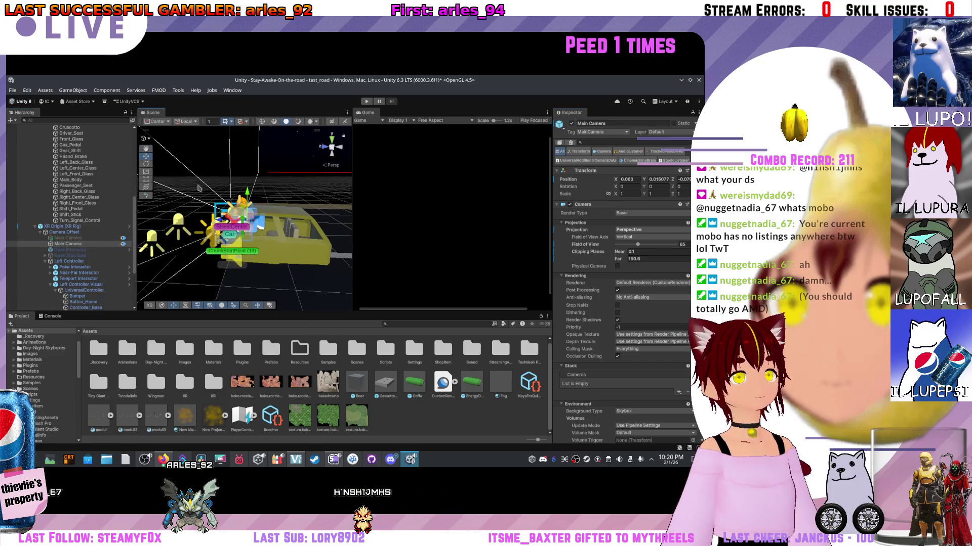
scroll(81, 175, up, 10)
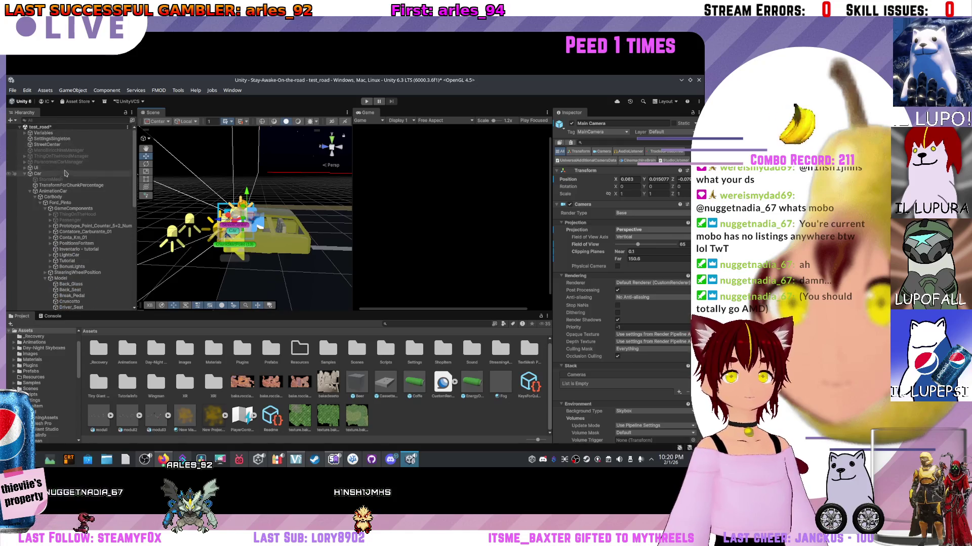
- Set the UI canvas Render Mode to Screen Space - Camera with Main Camera as Render Camera
click(42, 168)
scroll(597, 203, down, 3)
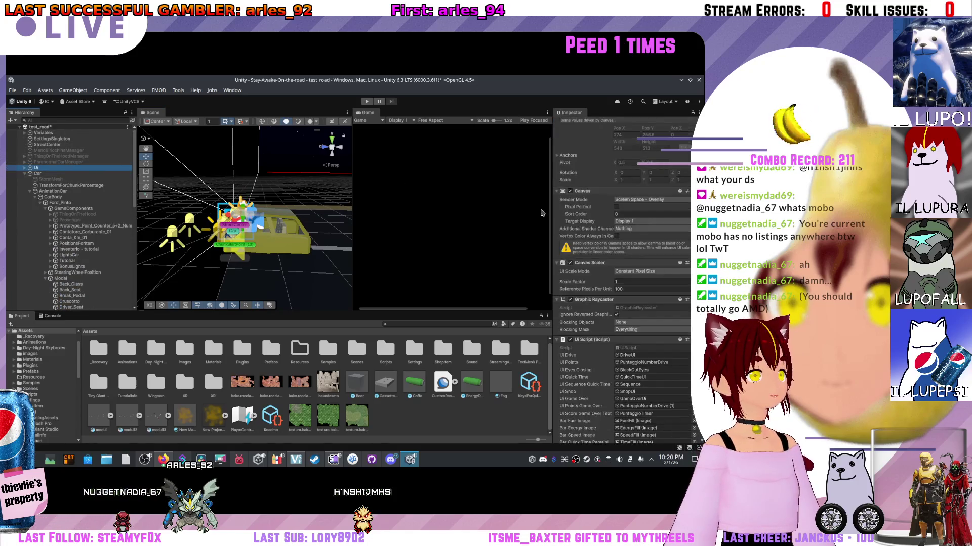
click(619, 201)
click(650, 218)
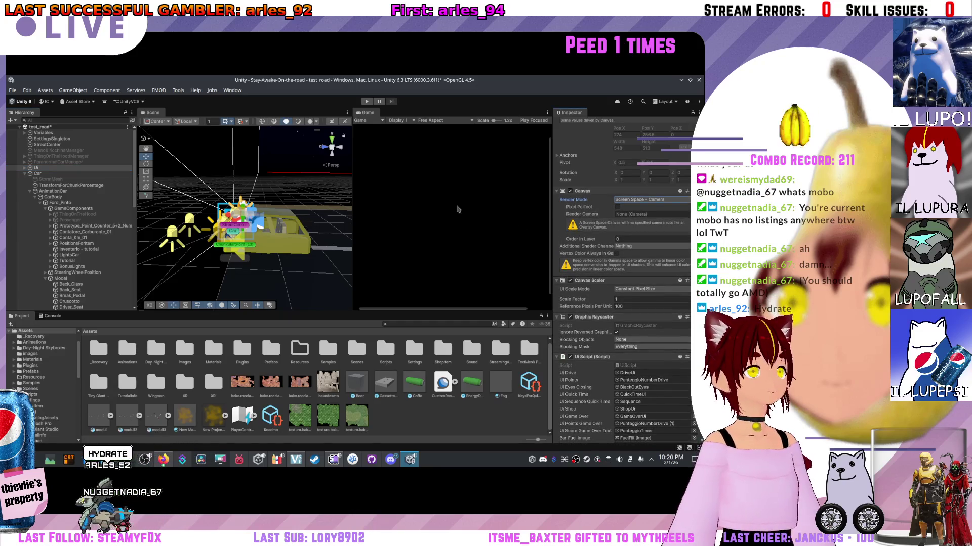
scroll(76, 217, down, 10)
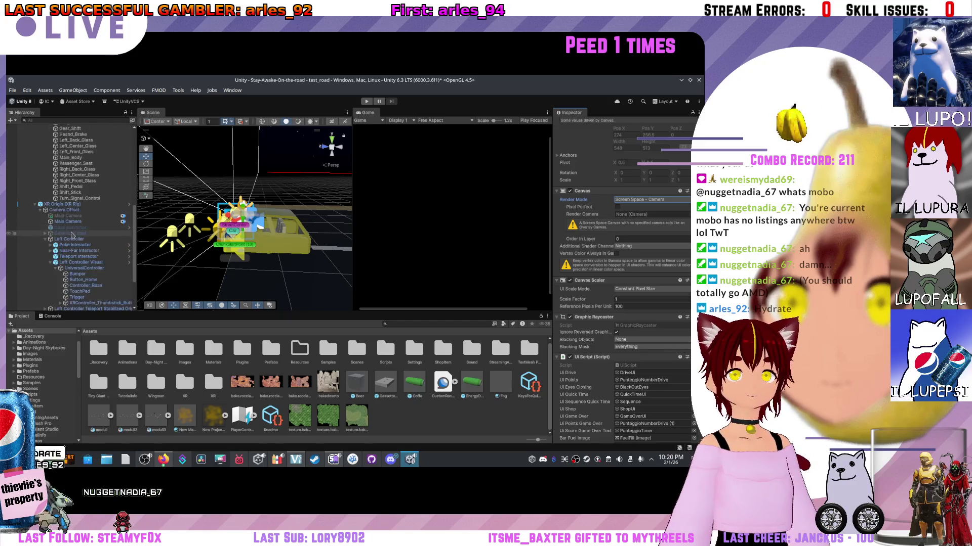
drag(68, 222, 640, 216)
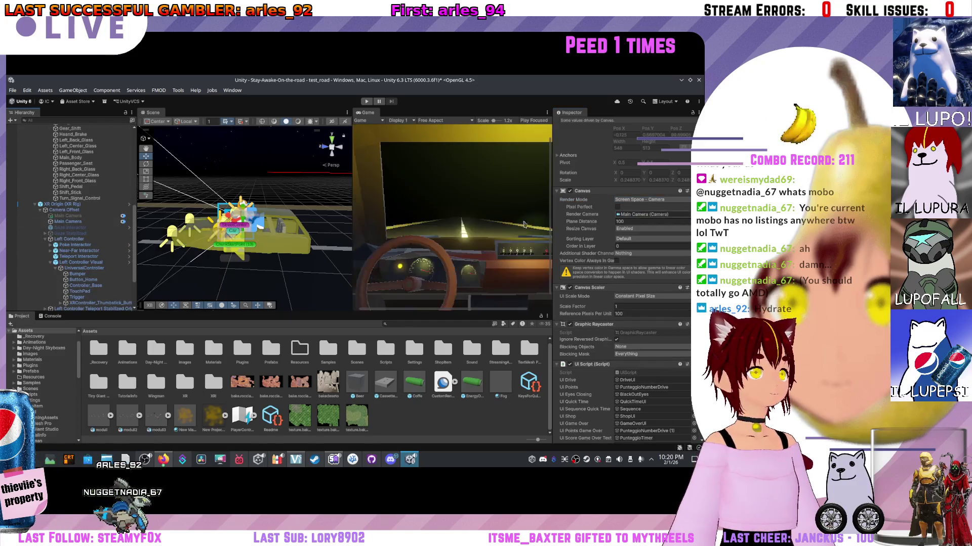
- Frame the canvas in the Scene view and make the Scene and Game views taller
key(f)
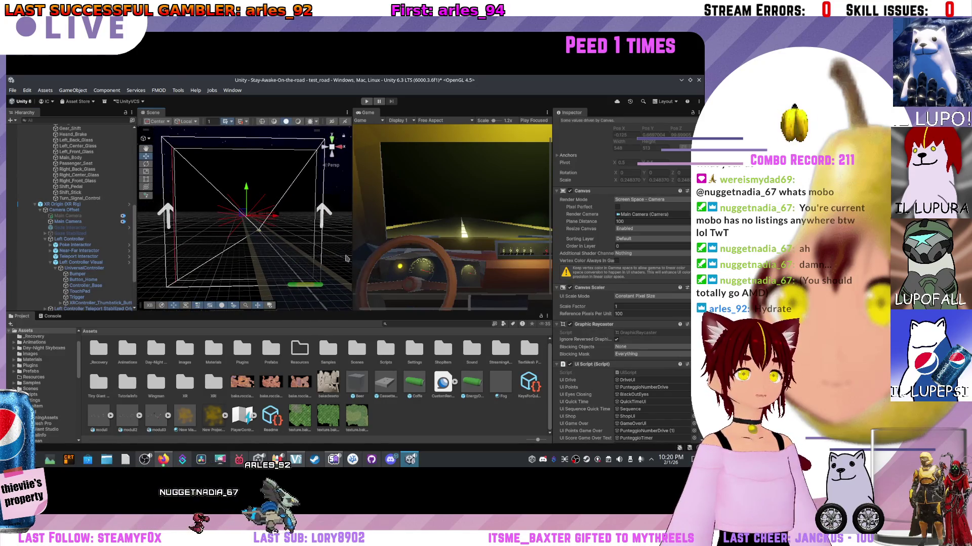
drag(364, 312, 364, 357)
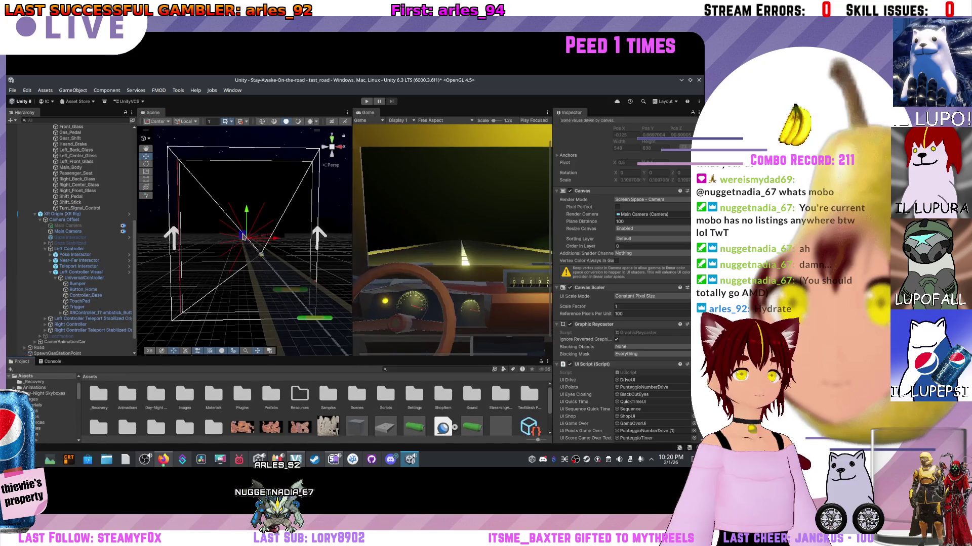
scroll(216, 228, down, 5)
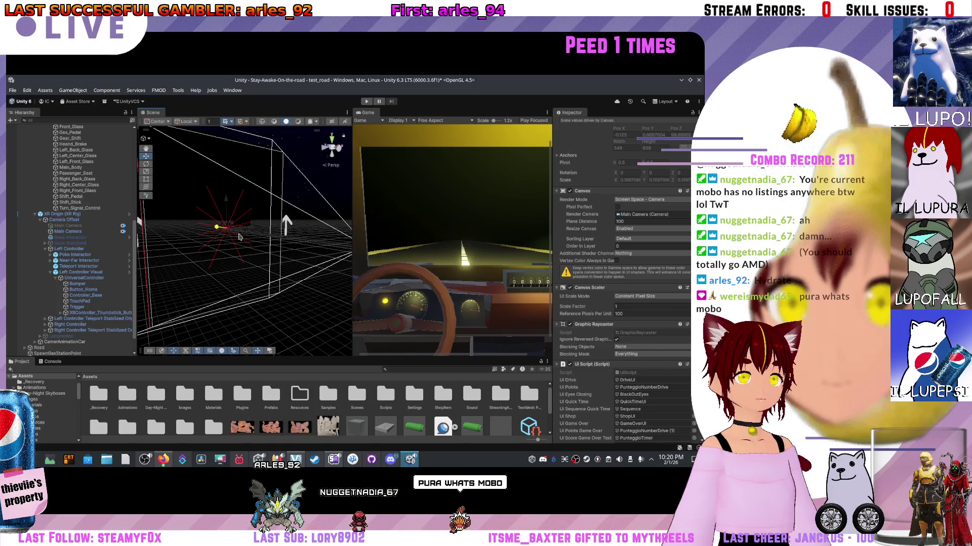
scroll(79, 218, up, 8)
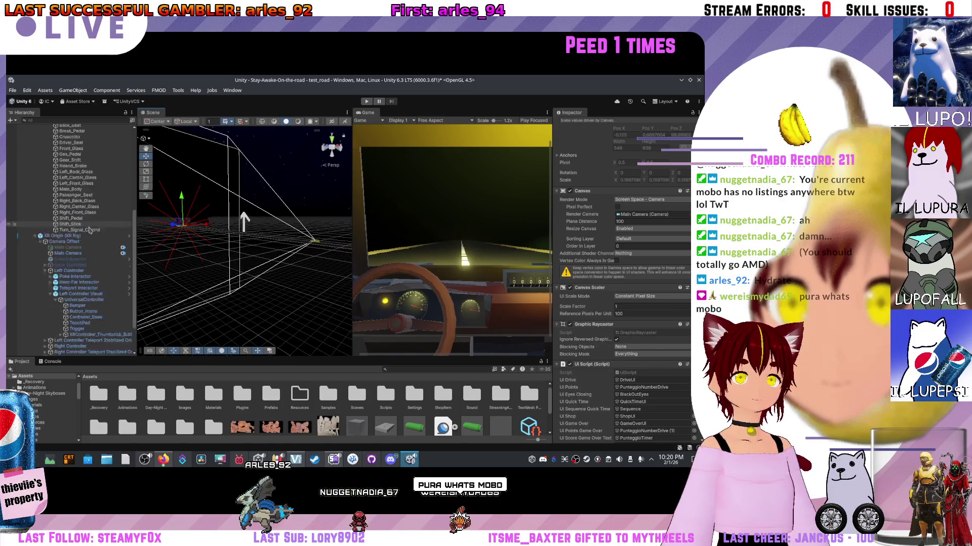
scroll(79, 217, up, 3)
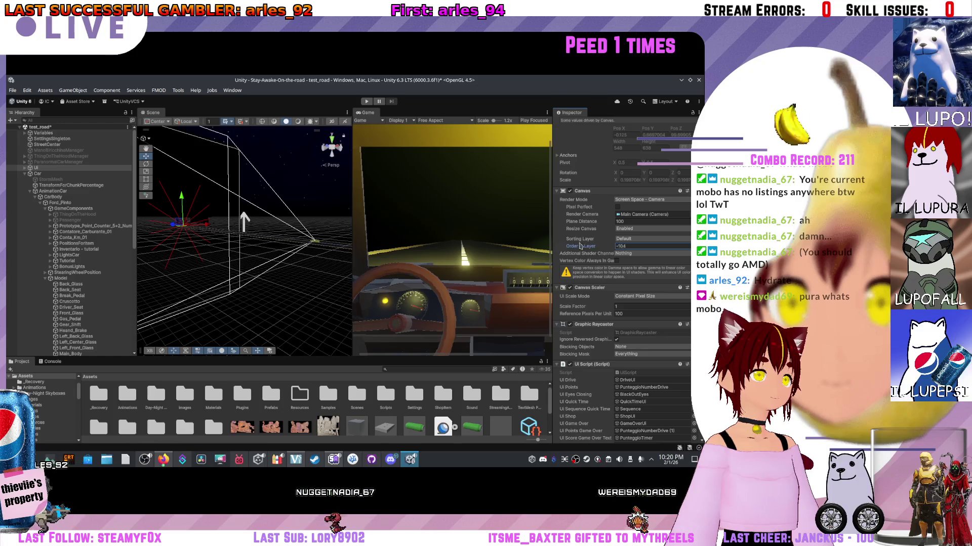
drag(596, 243, 46, 243)
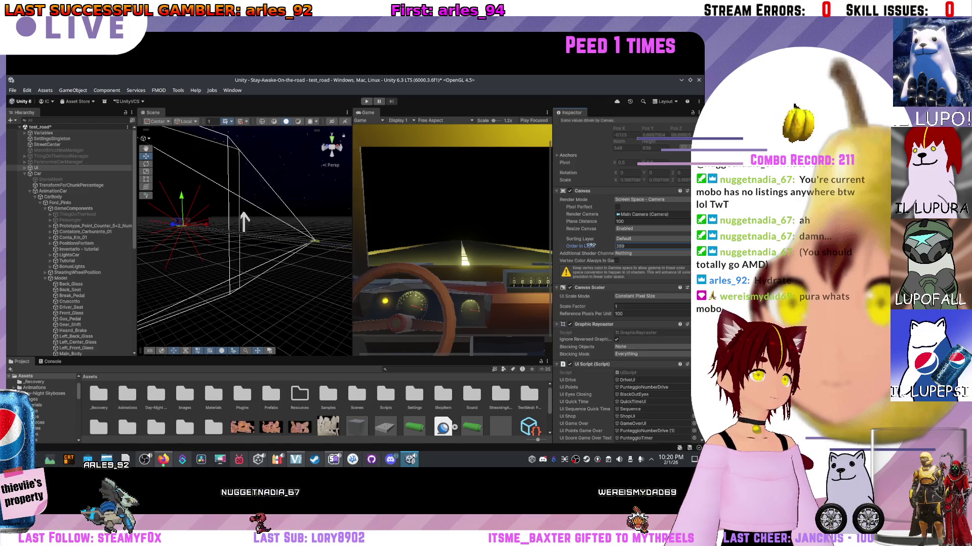
text(0)
drag(601, 248, 94, 246)
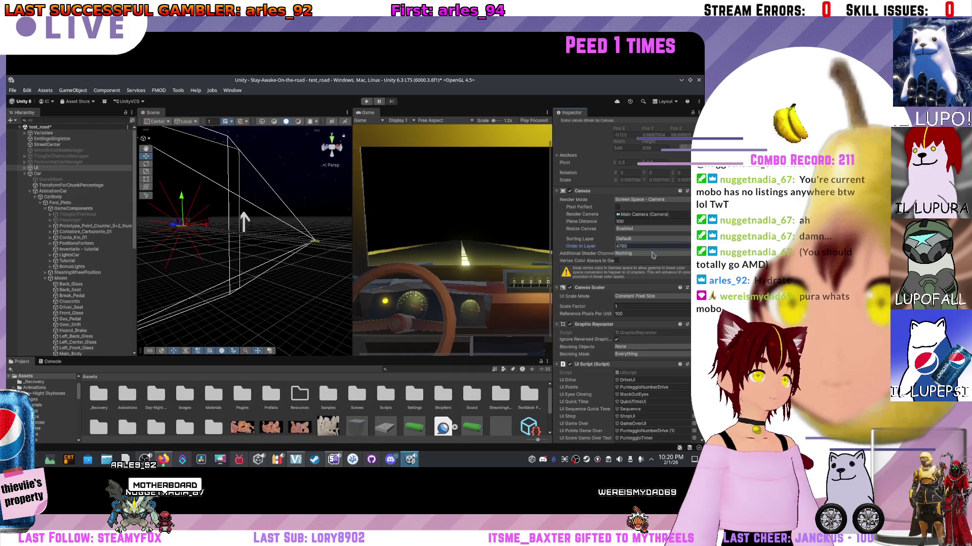
text(0)
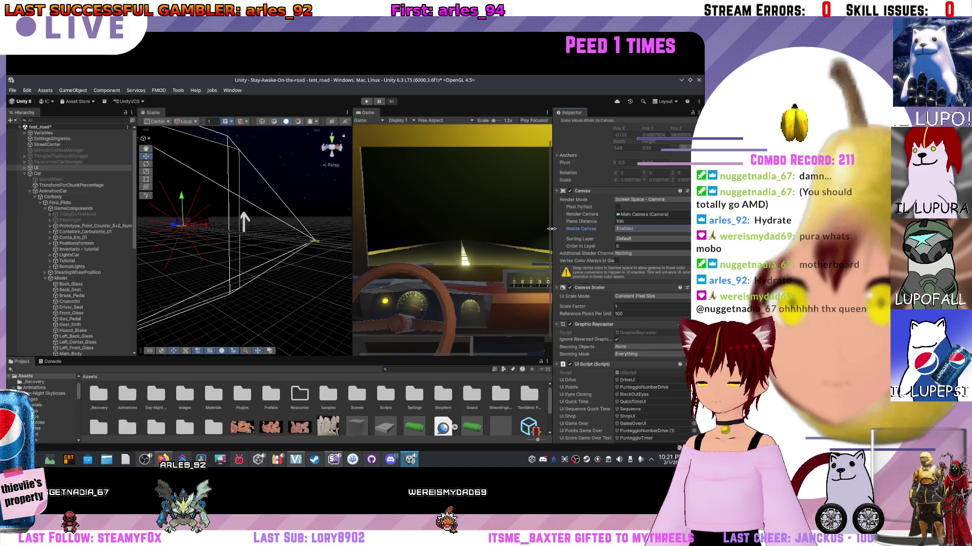
- Show the Game view at 1x scale and widen it to reveal more of the road
scroll(469, 260, down, 2)
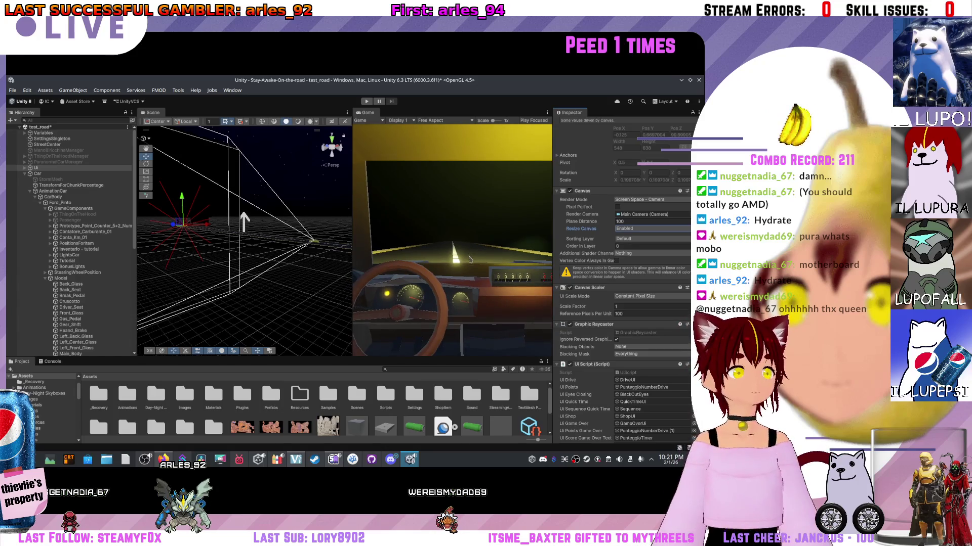
drag(349, 278, 274, 279)
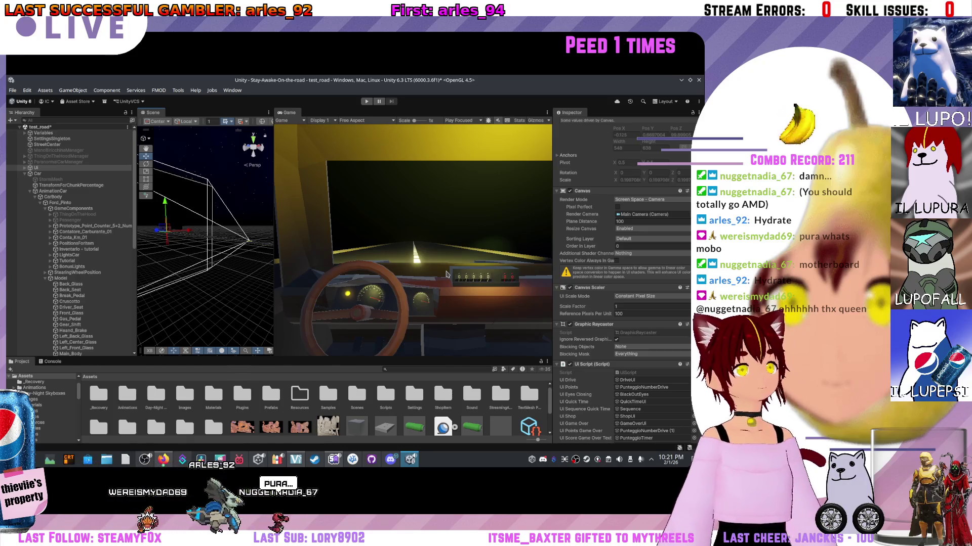
scroll(587, 224, down, 3)
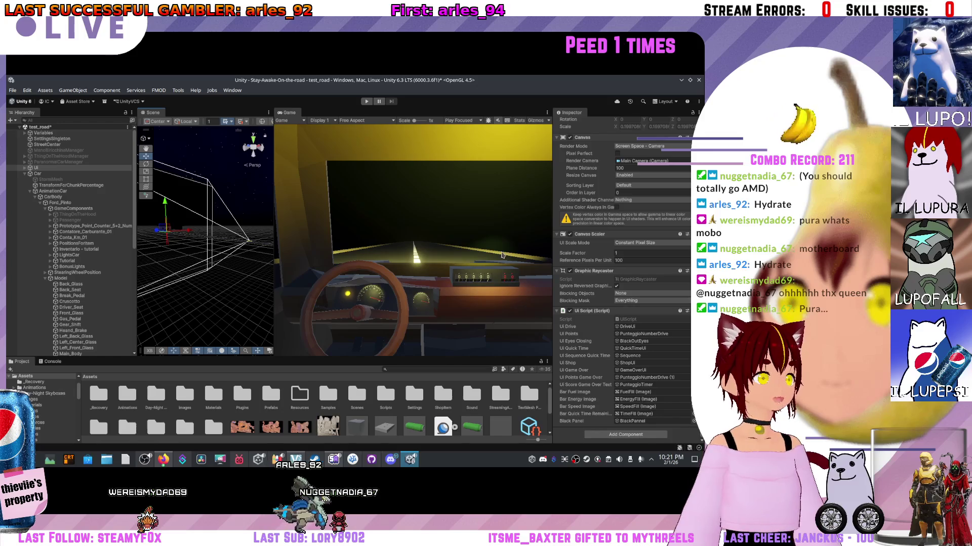
click(618, 302)
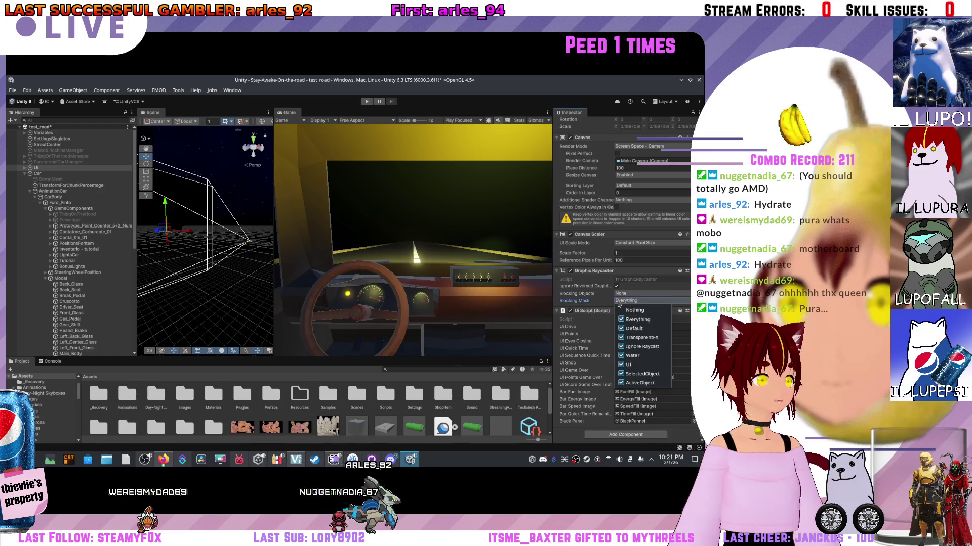
click(634, 310)
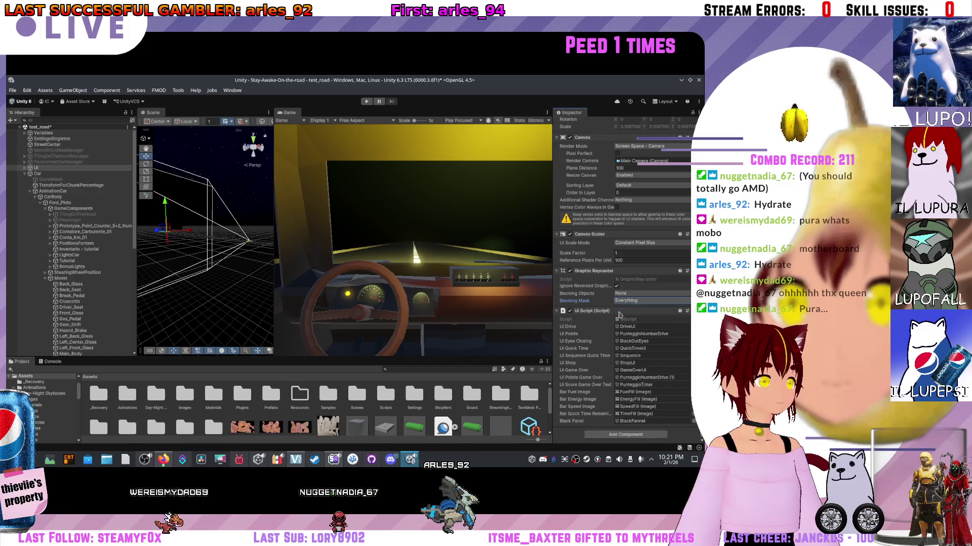
click(637, 320)
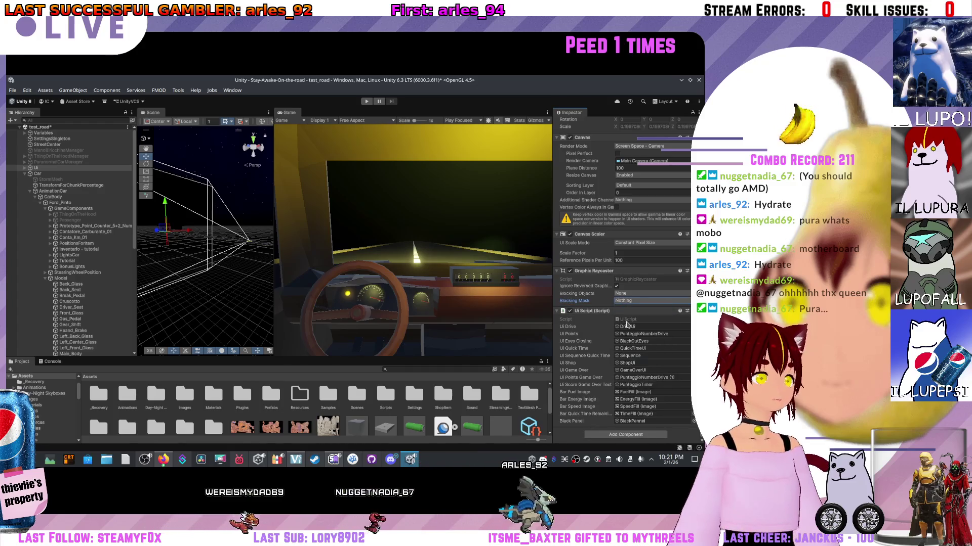
scroll(615, 324, up, 3)
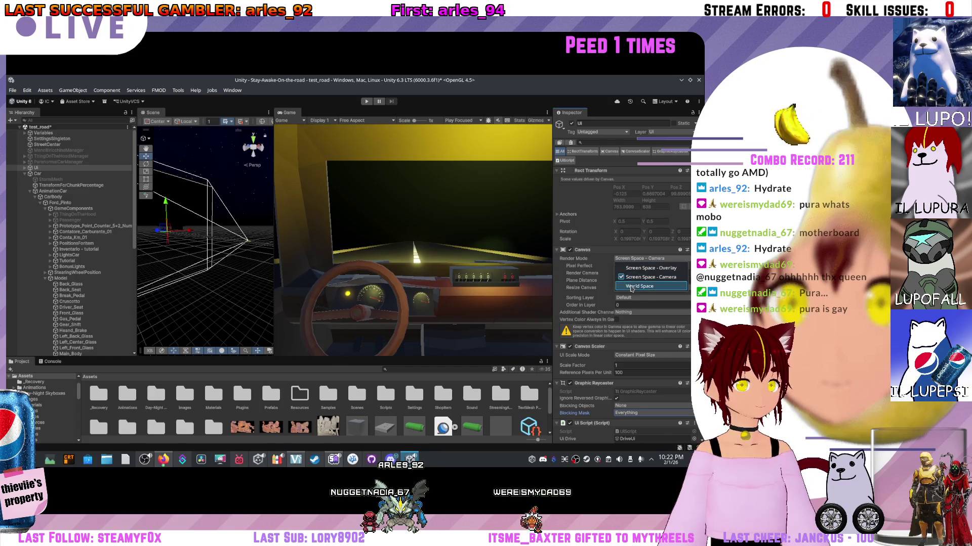
click(631, 287)
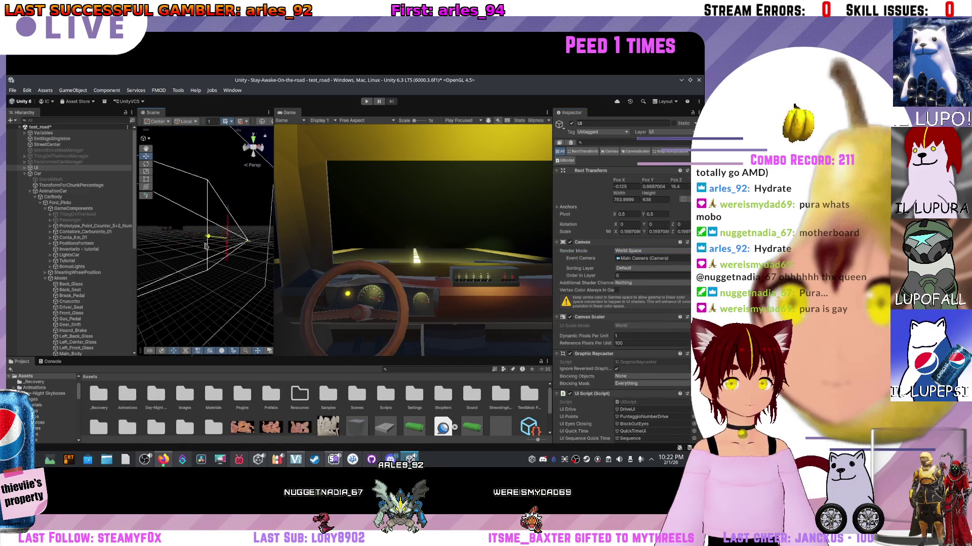
drag(206, 246, 149, 247)
click(637, 251)
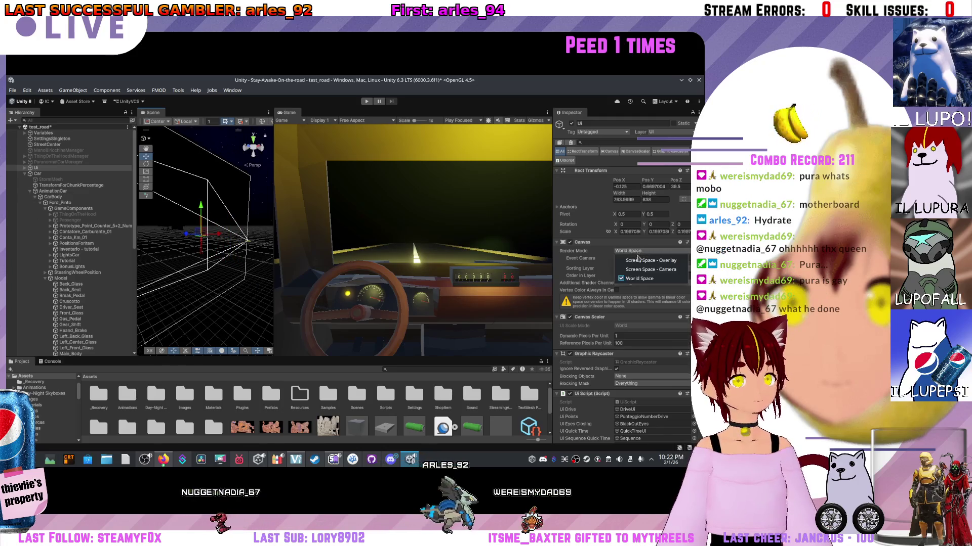
click(650, 269)
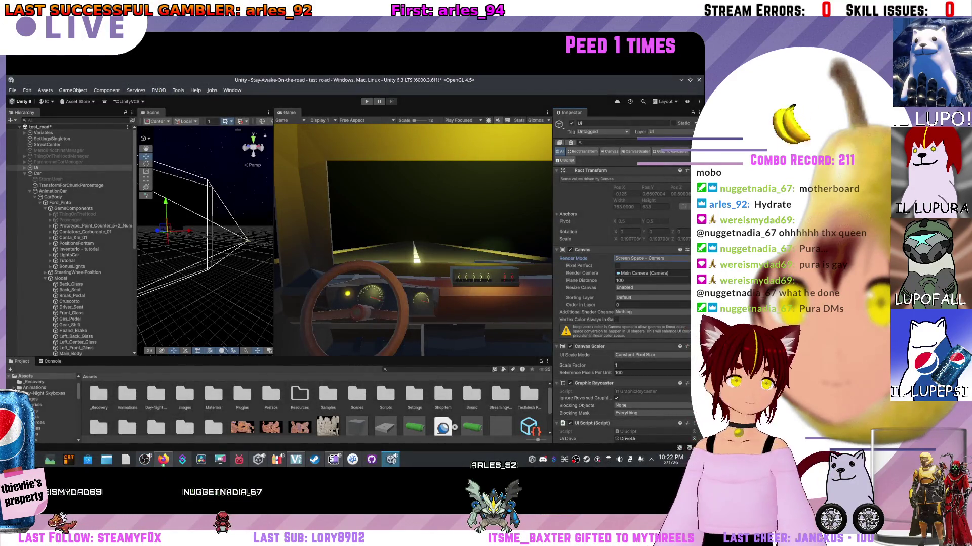
- Review the UI Scale Mode options and drag the canvas Plane Distance down to a small value
scroll(631, 339, down, 2)
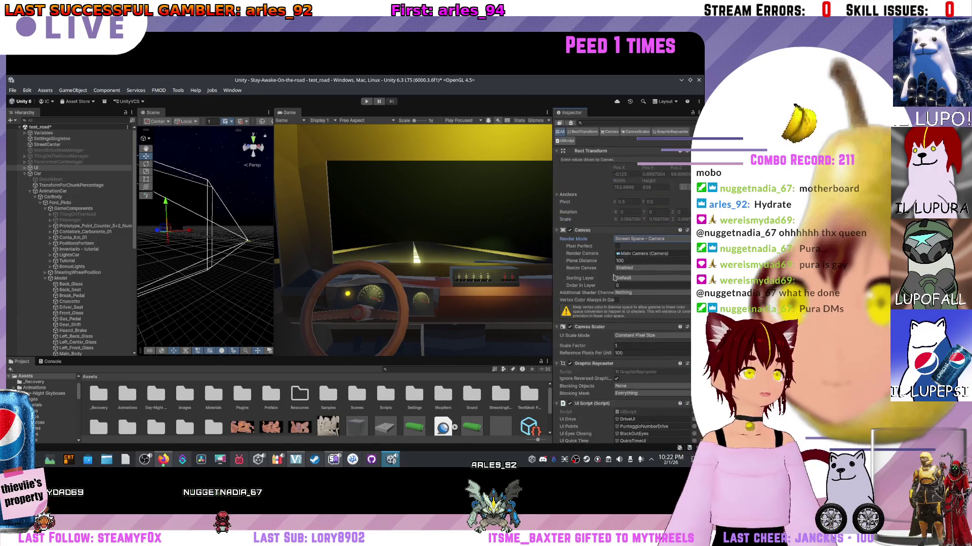
click(631, 336)
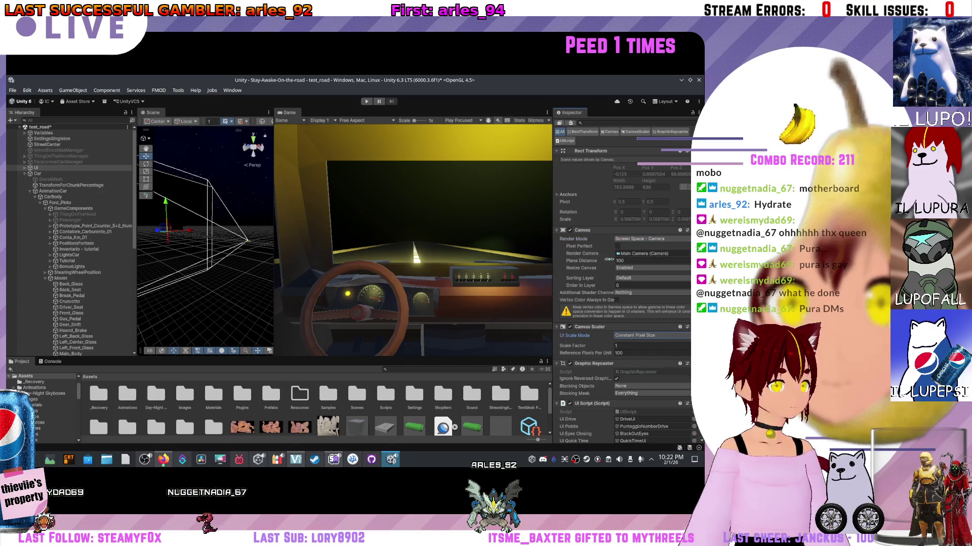
mouse_move(602, 262)
mouse_down()
mouse_move(542, 247)
mouse_move(690, 249)
mouse_up()
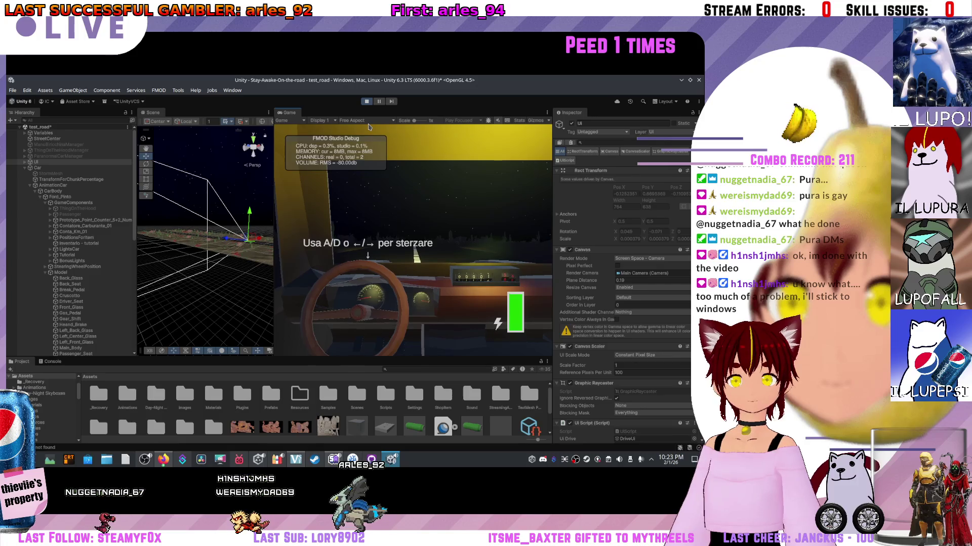
- Steer with A to reach the accelerate/brake hint, then bring the Scene view close to the car seat
key(a)
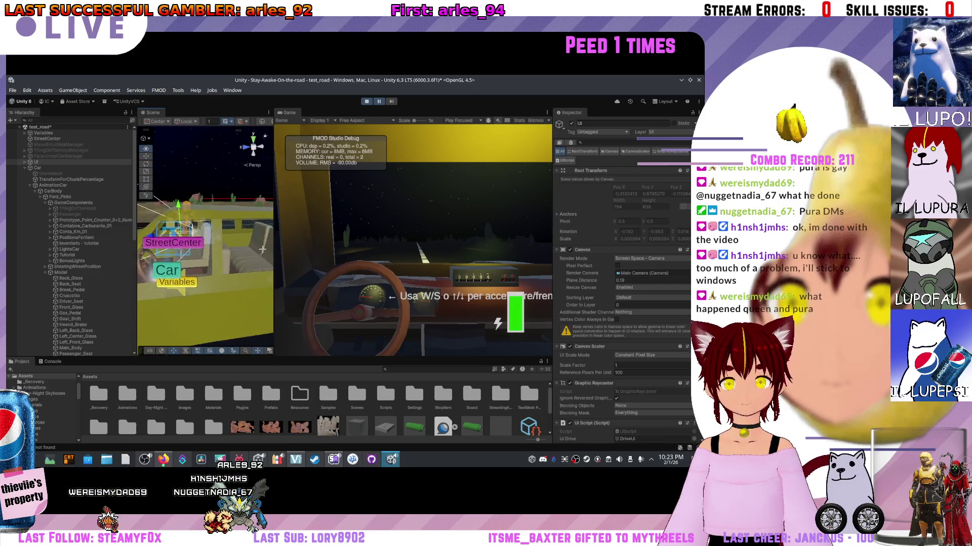
scroll(173, 253, down, 5)
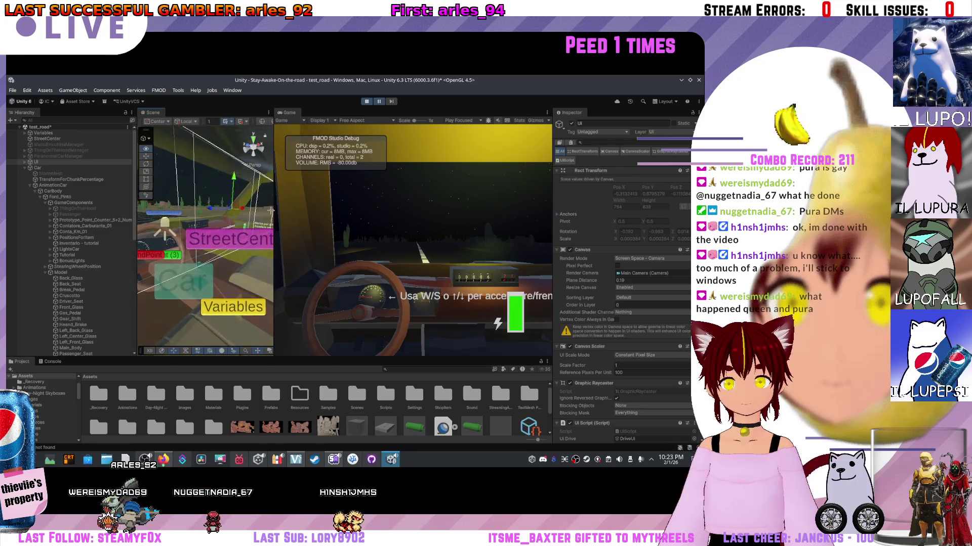
drag(202, 238, 122, 227)
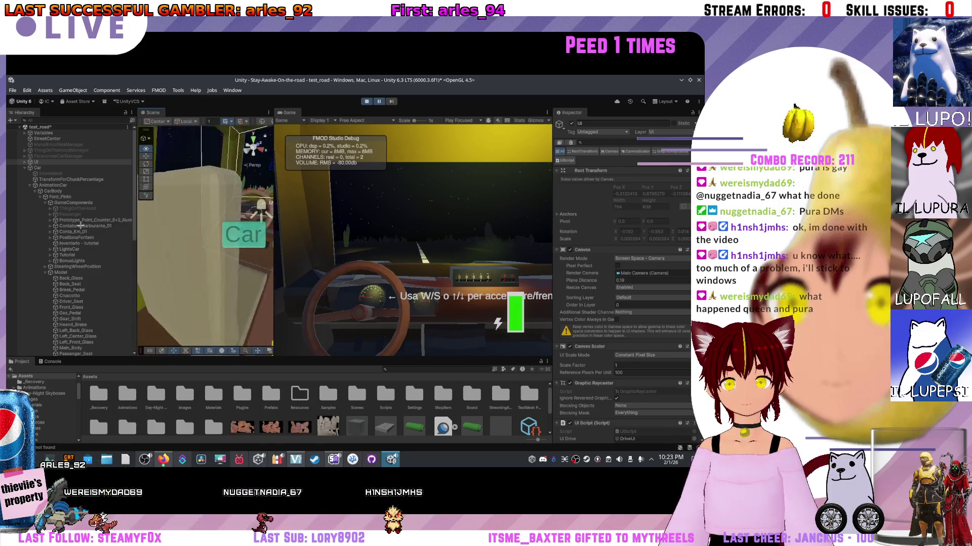
drag(36, 228, 80, 221)
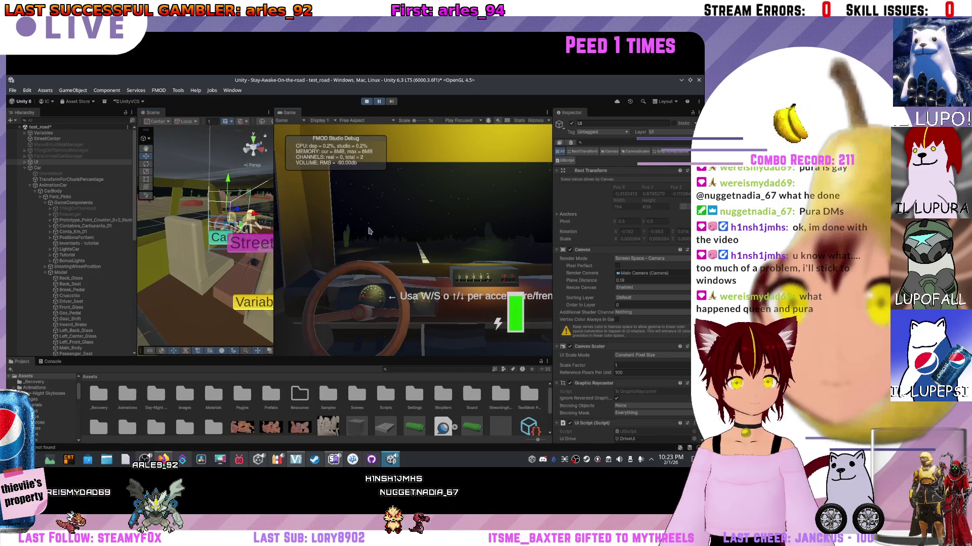
- Inspect Accelera/Frena, CarBody, AnimationCar, the UI canvas and Car in turn
click(79, 231)
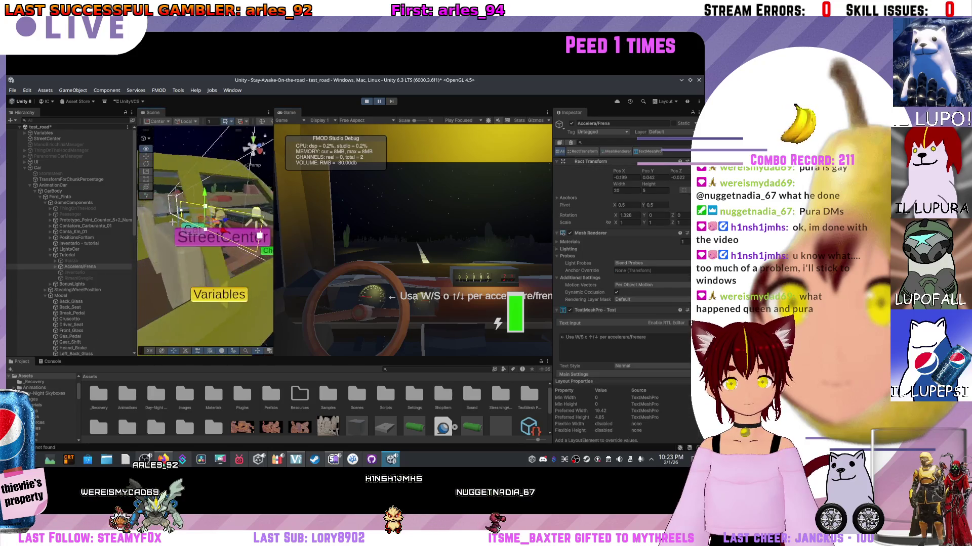
click(56, 192)
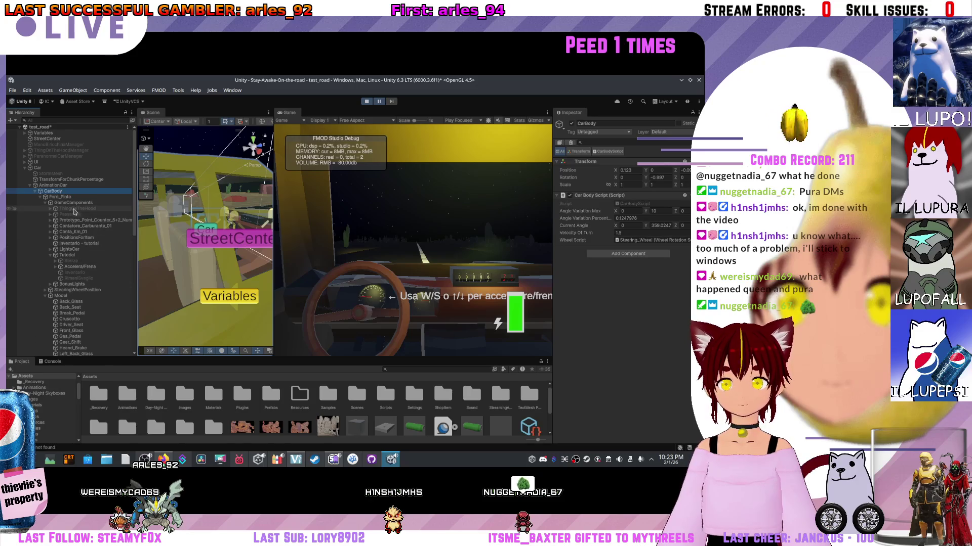
click(69, 186)
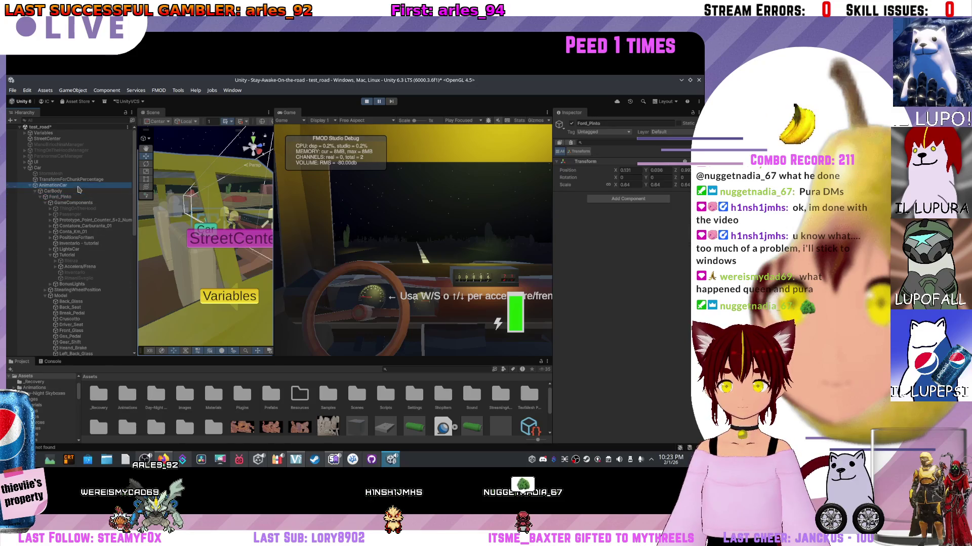
click(62, 164)
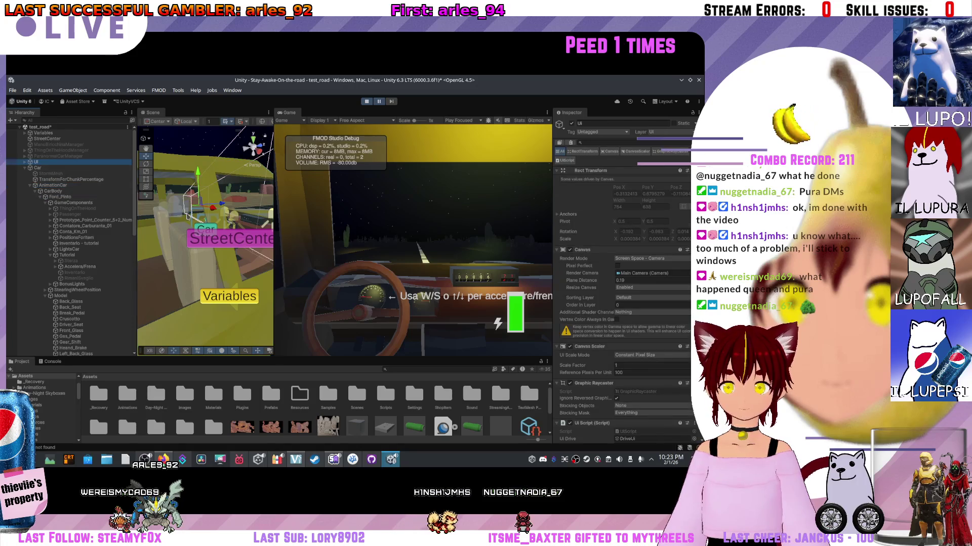
click(11, 168)
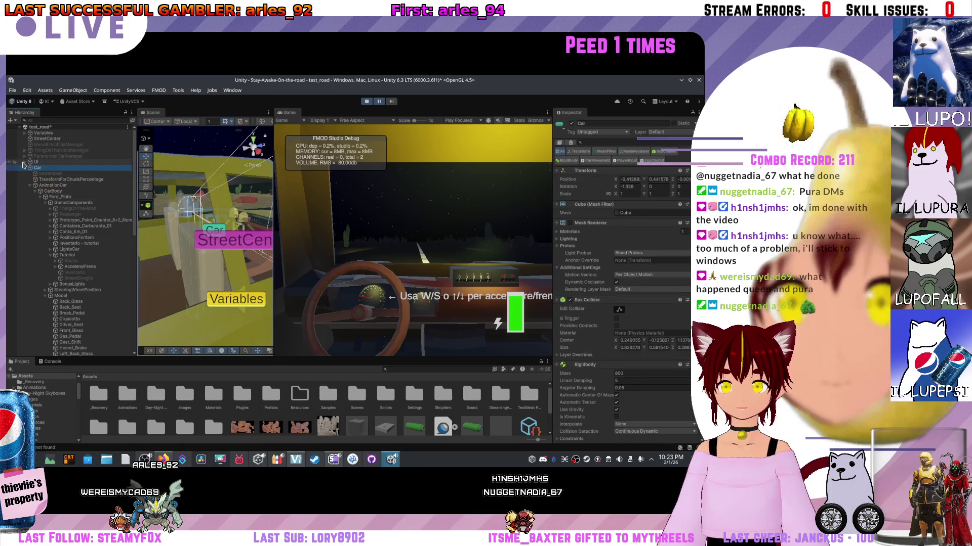
- Expand the UI object, then revisit the AnimationCar and CarBody components
click(23, 163)
scroll(65, 232, down, 2)
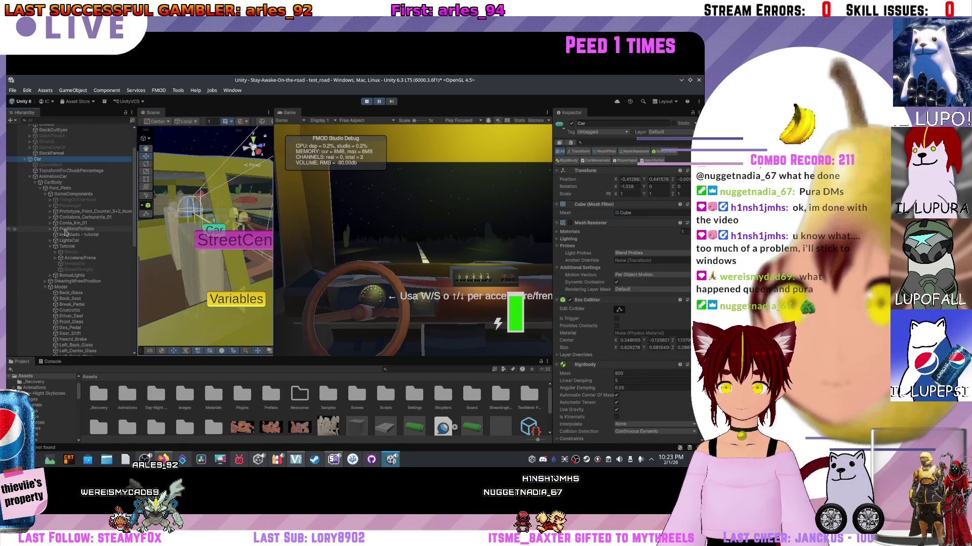
click(73, 194)
click(53, 176)
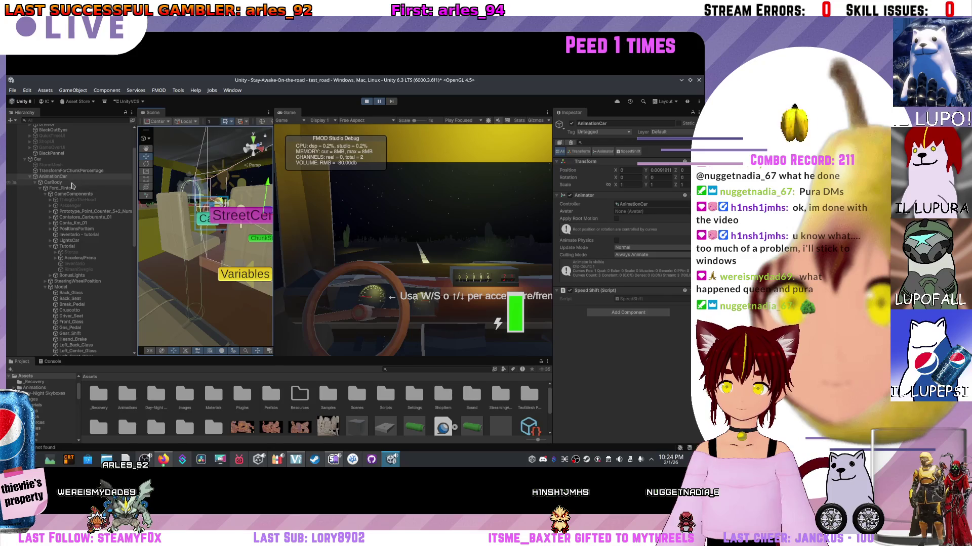
click(53, 182)
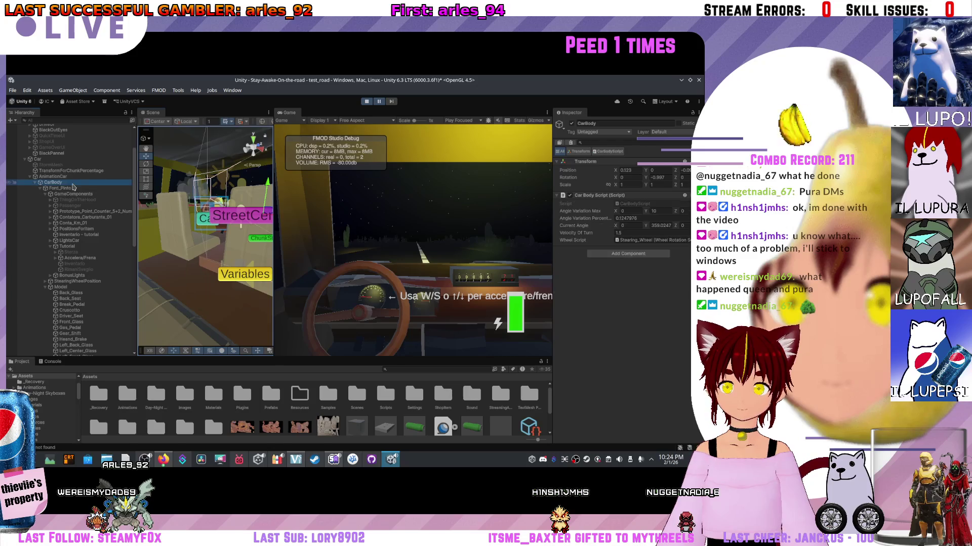
- Select the XR Origin rig and resume the paused game
click(38, 188)
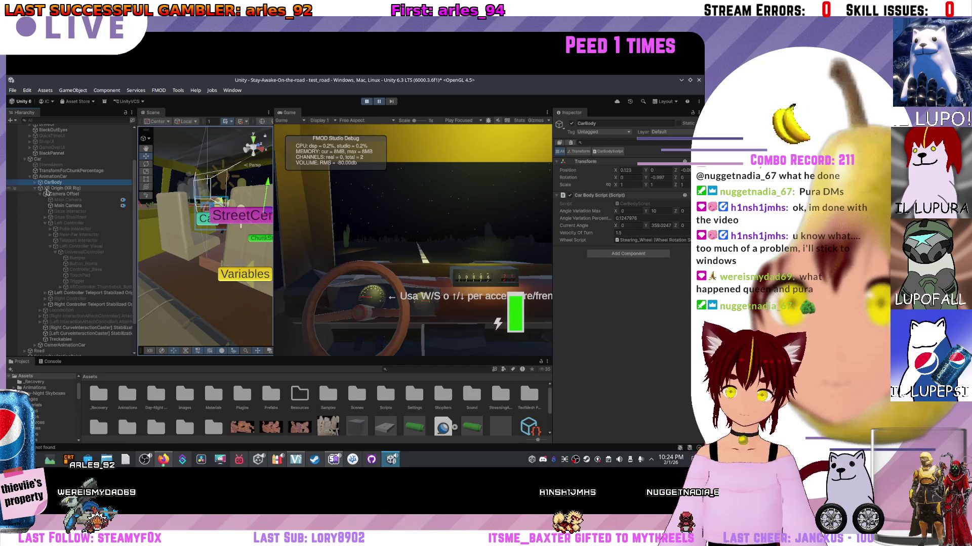
click(46, 188)
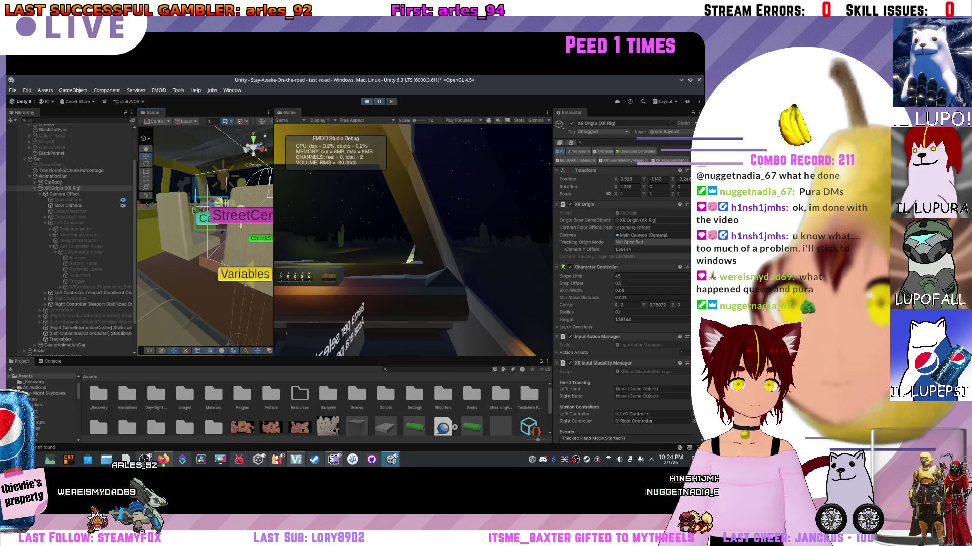
click(379, 102)
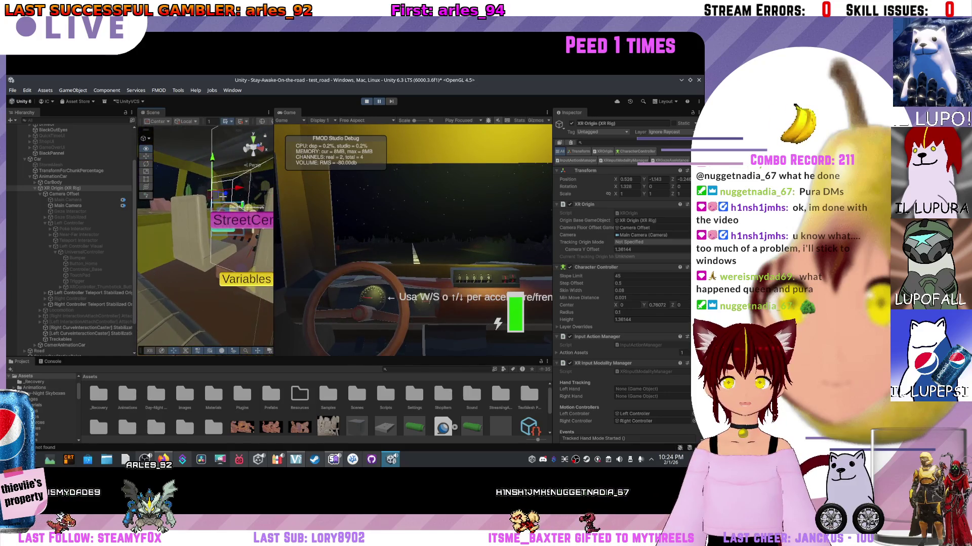
- Shift the XR Origin to Position X 0.721
scroll(243, 197, up, 3)
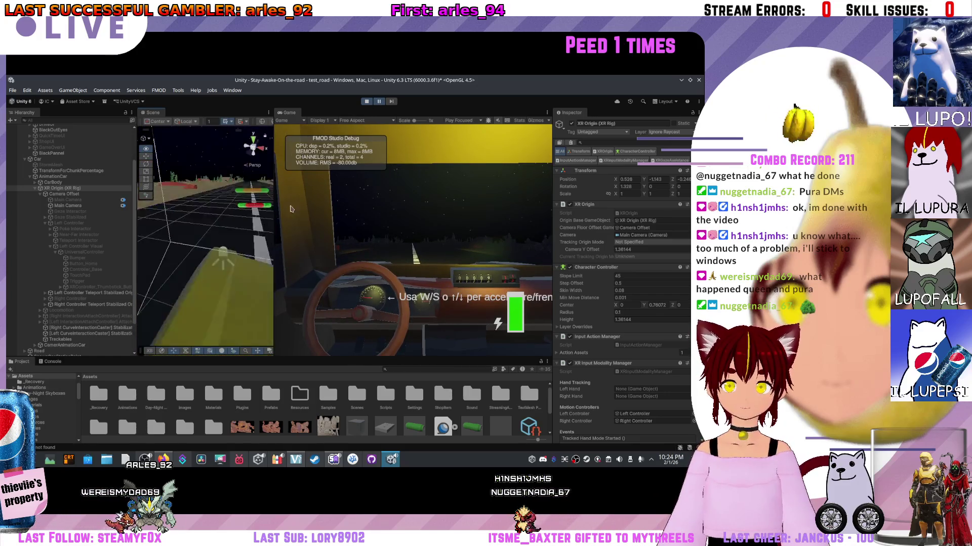
scroll(216, 154, down, 5)
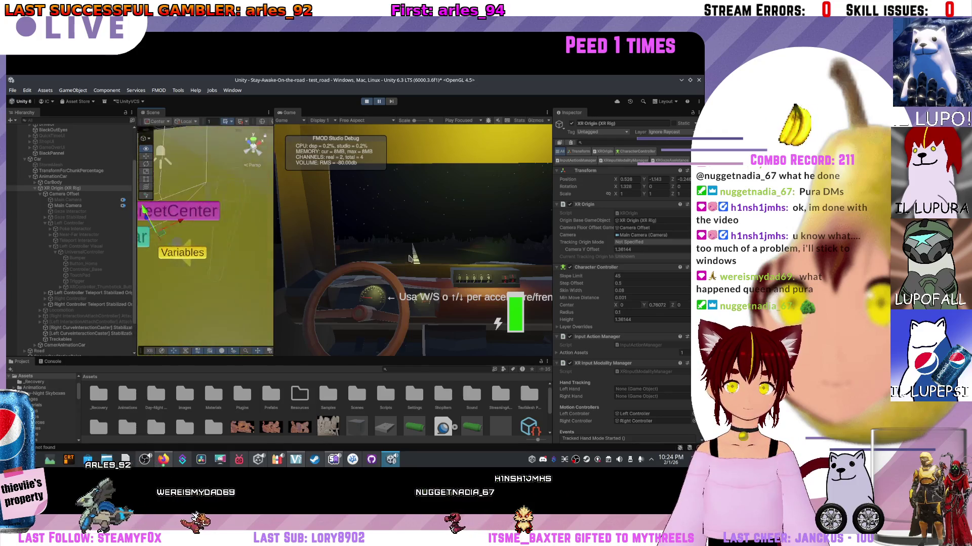
scroll(194, 229, up, 4)
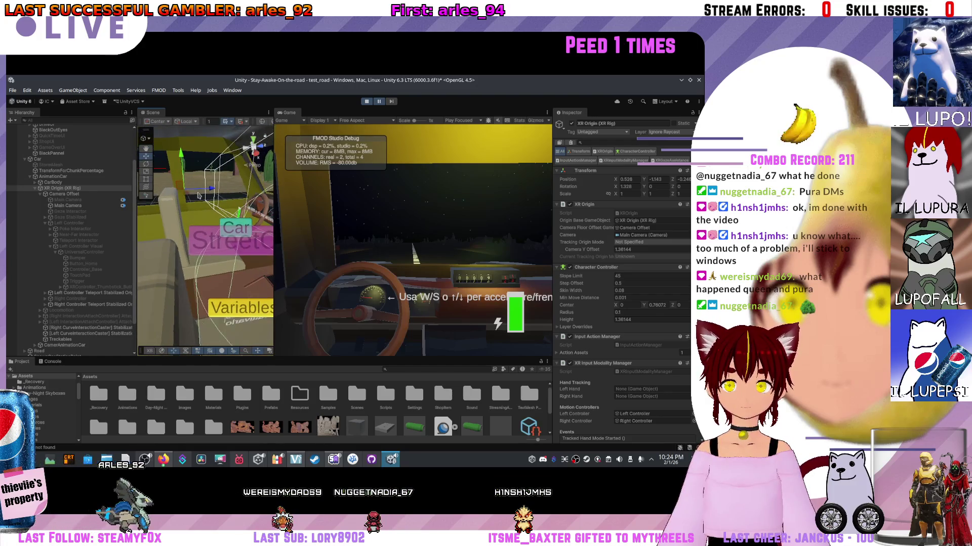
mouse_move(190, 206)
mouse_down()
mouse_move(223, 240)
mouse_move(262, 242)
mouse_up()
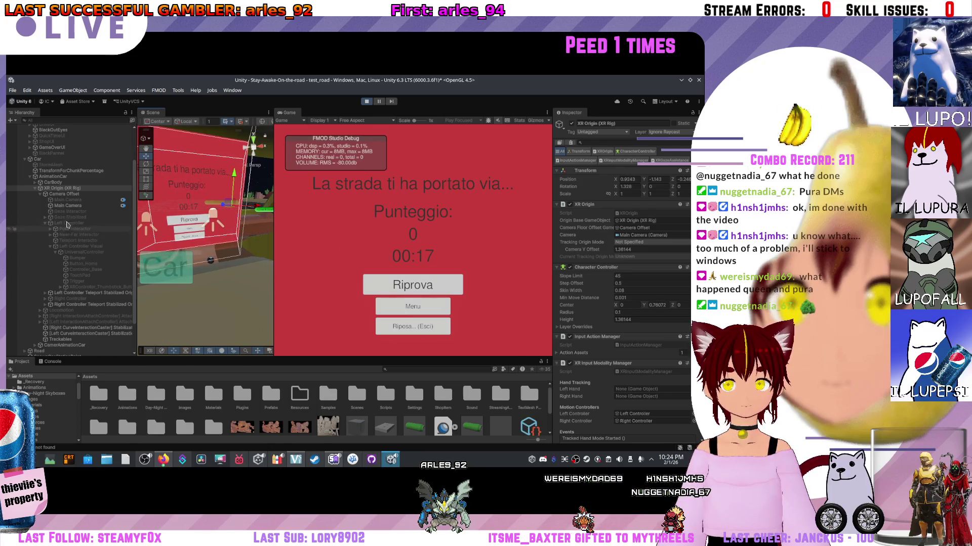
- Inspect the Main Camera's settings and orbit the Scene view to a new angle
click(70, 205)
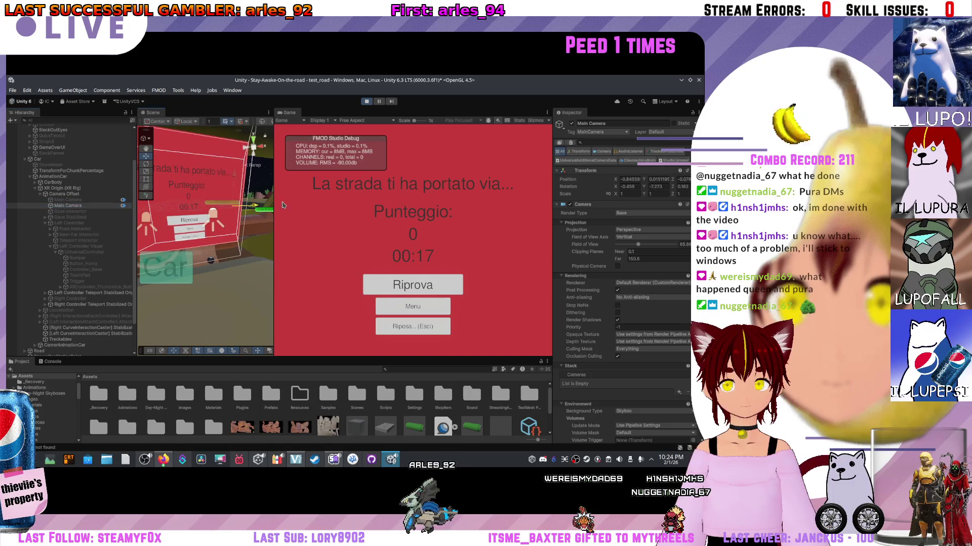
click(87, 206)
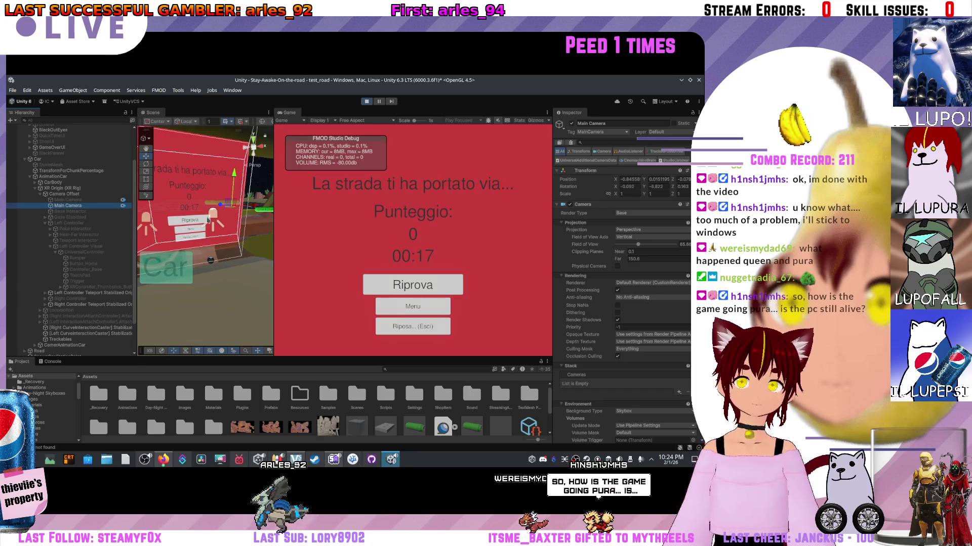
drag(192, 218, 227, 215)
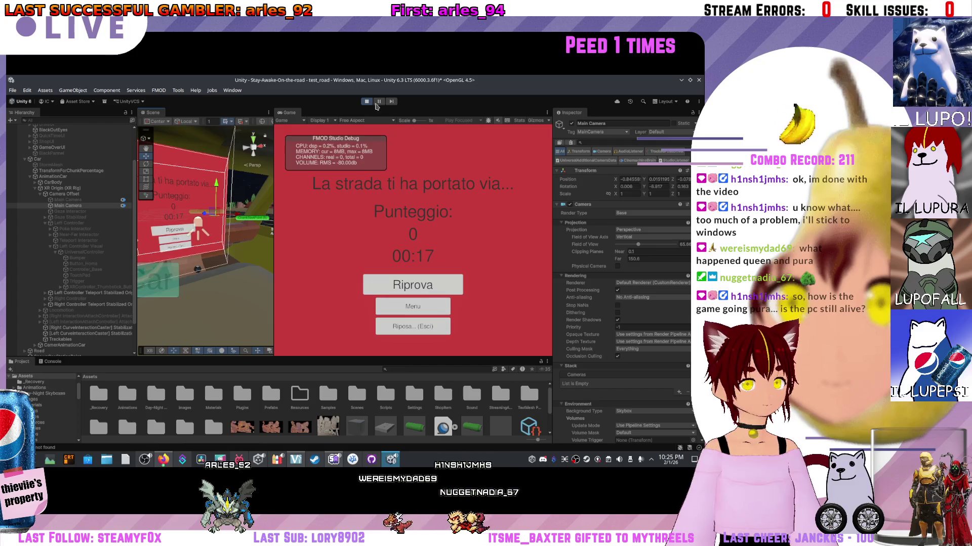
- Exit Play mode, frame the car, and inspect the Gaze Interactor and Main Camera
key(ctrl+p)
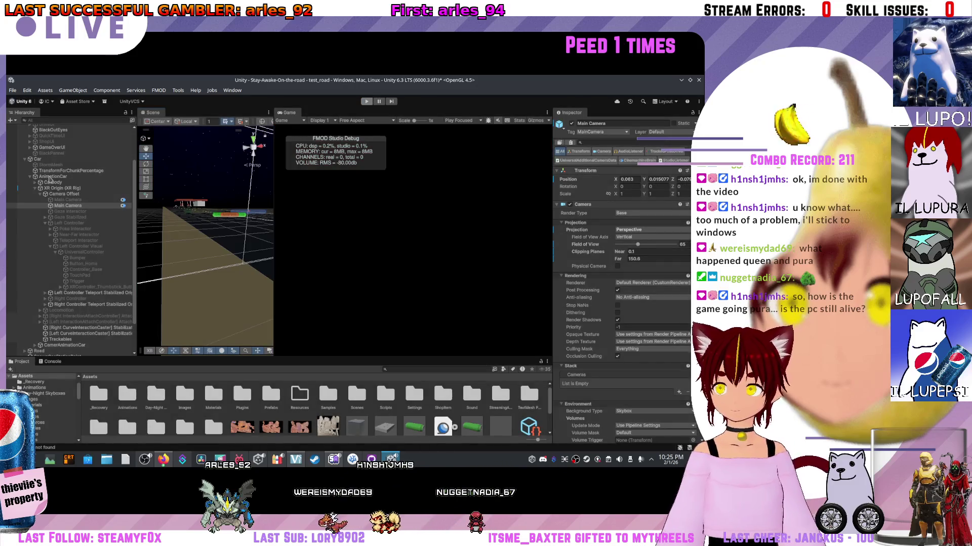
scroll(326, 206, up, 1)
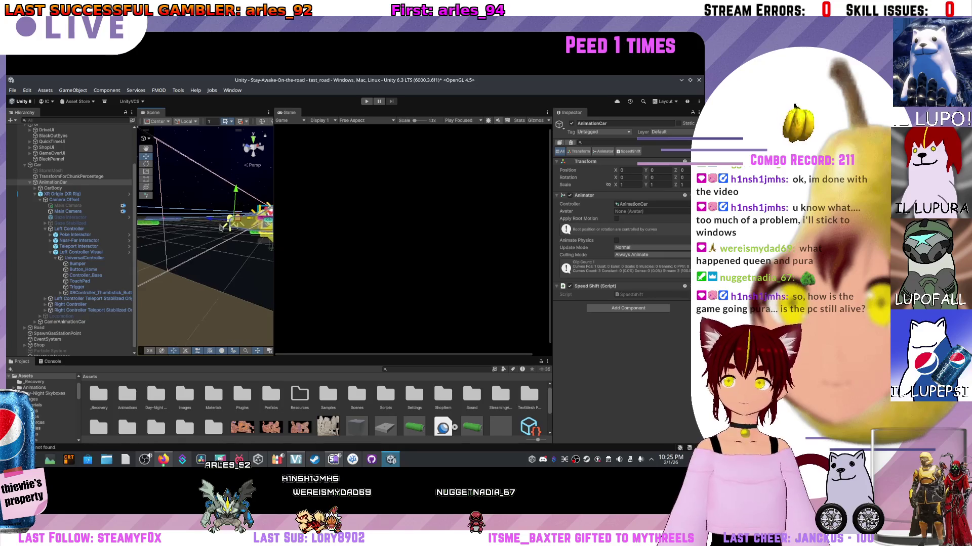
drag(254, 146, 280, 208)
key(f)
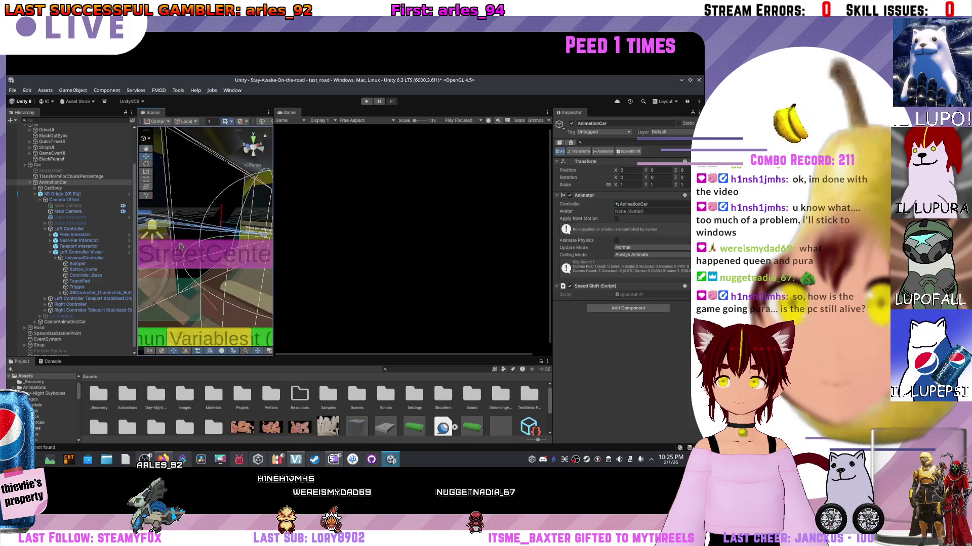
click(68, 217)
click(81, 212)
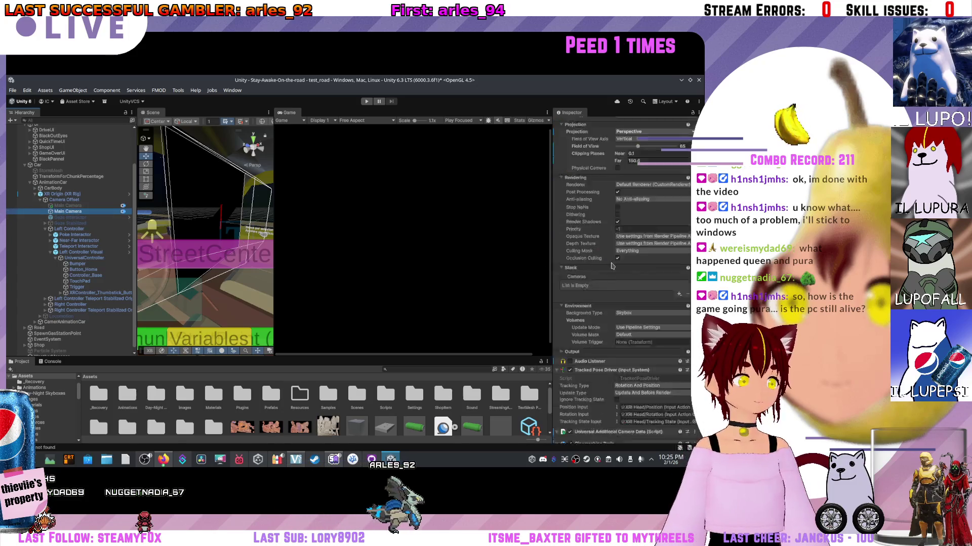
- Inspect the Camera Offset transform and the Main Camera's camera settings
click(55, 200)
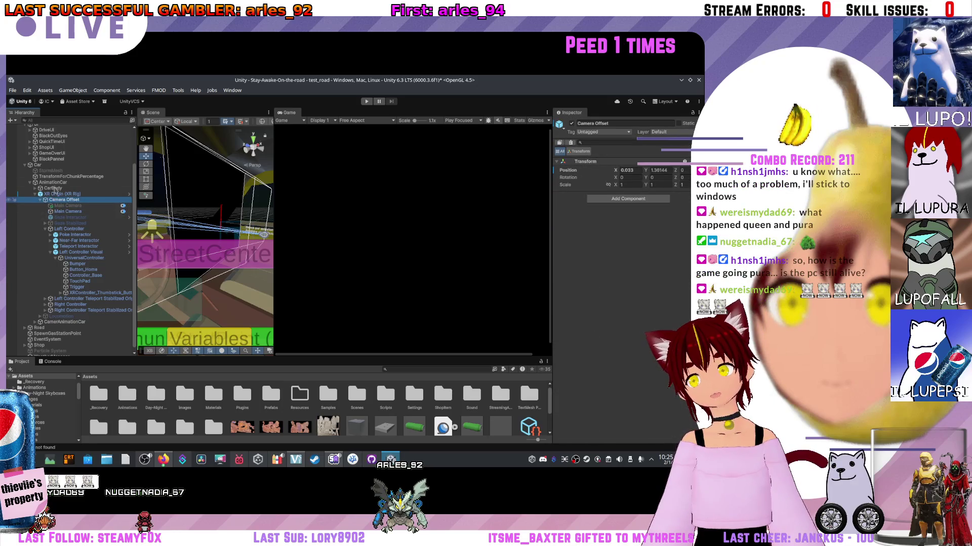
scroll(568, 247, down, 2)
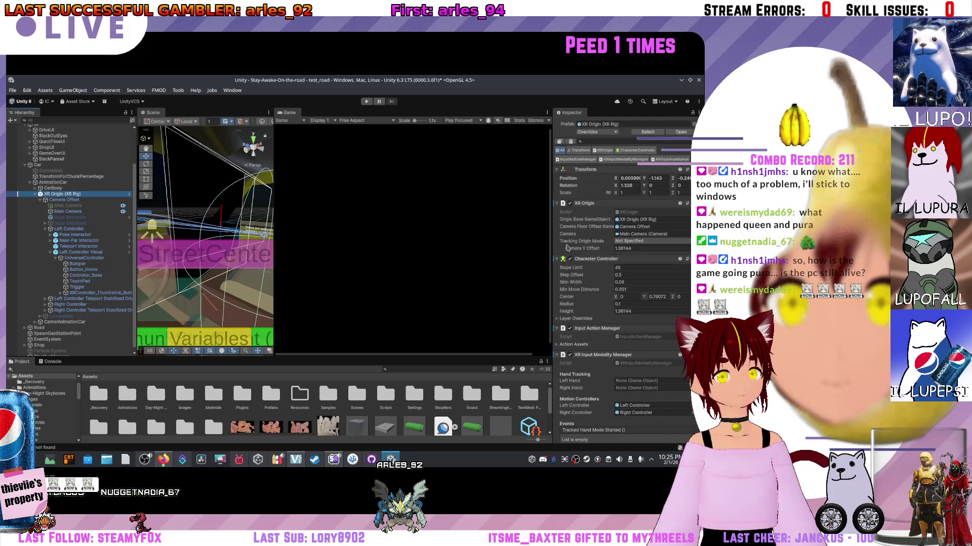
scroll(571, 253, up, 2)
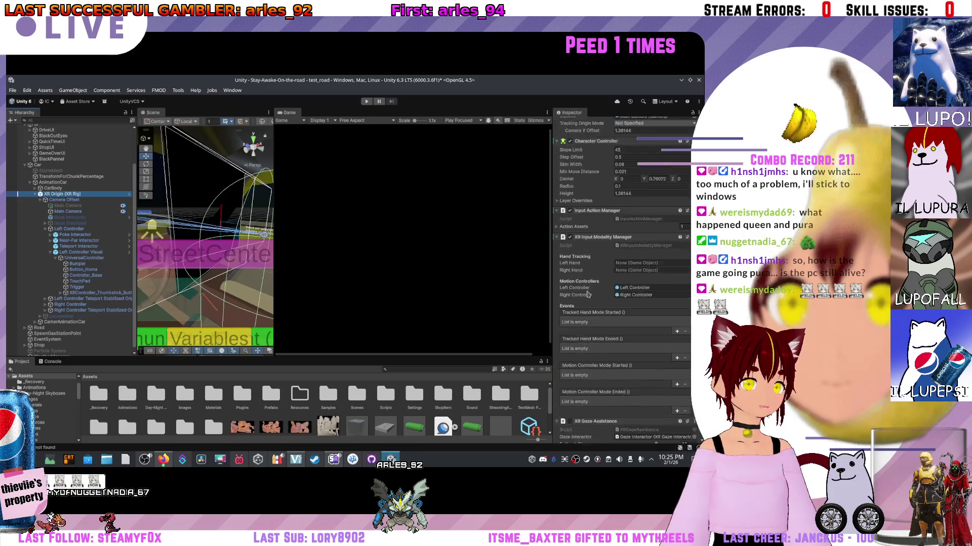
click(54, 201)
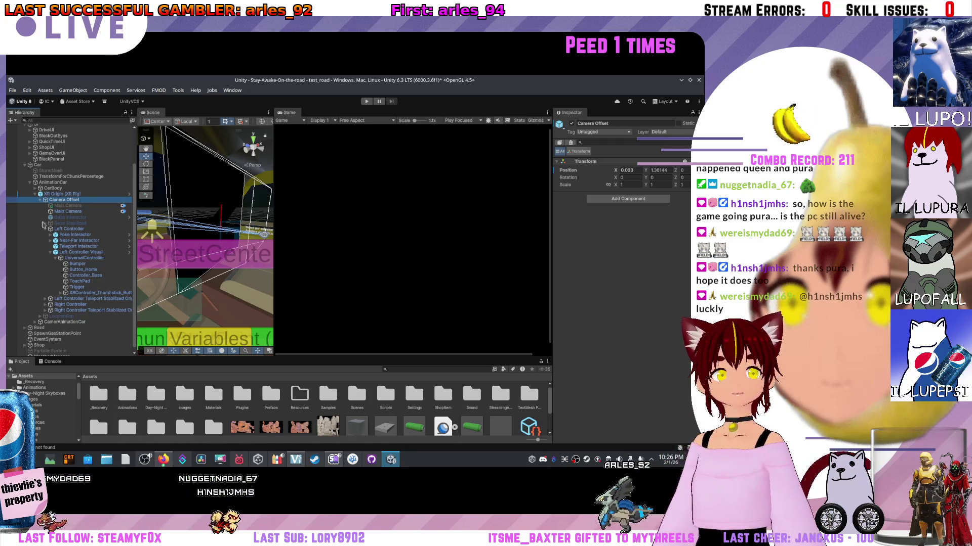
click(86, 211)
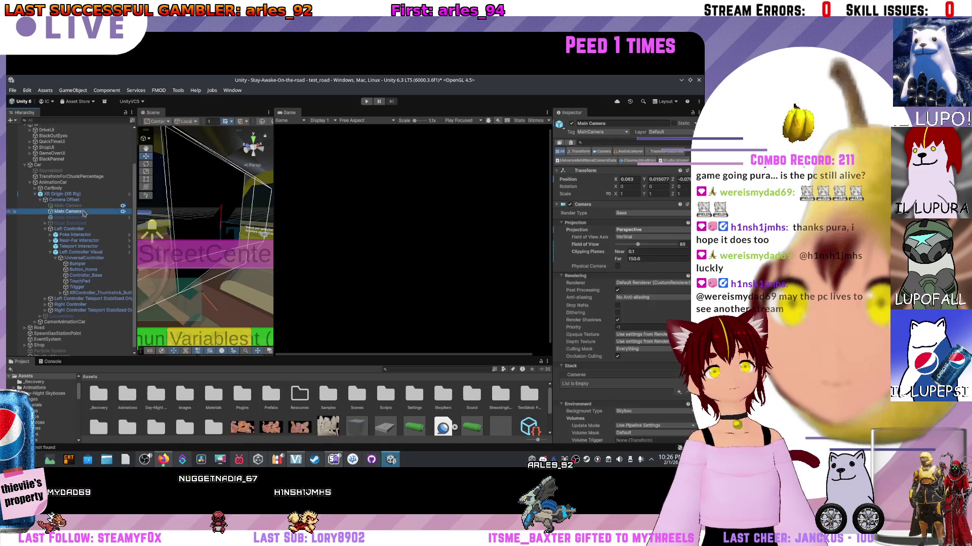
scroll(81, 218, up, 2)
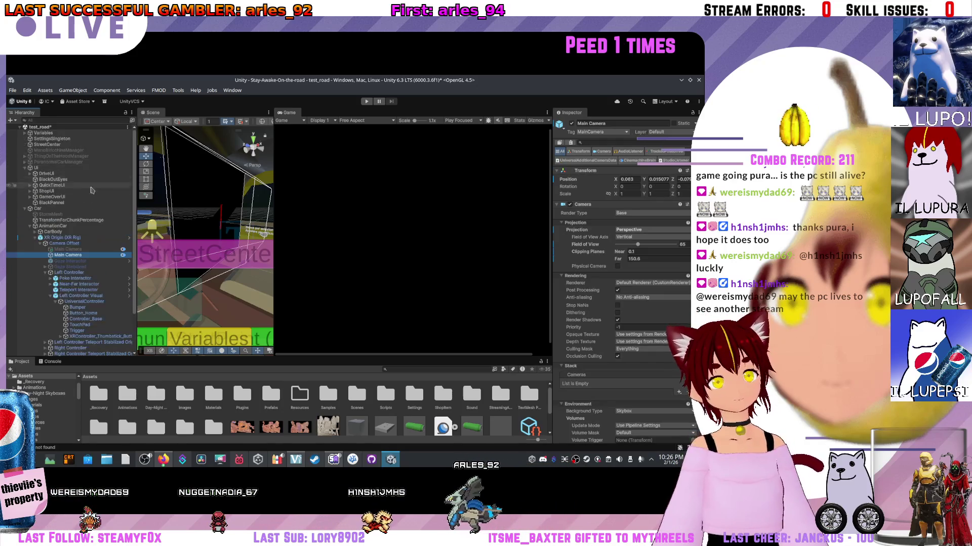
- Browse the UI group's panels, including ShopUI, then select the parent UI canvas
click(82, 214)
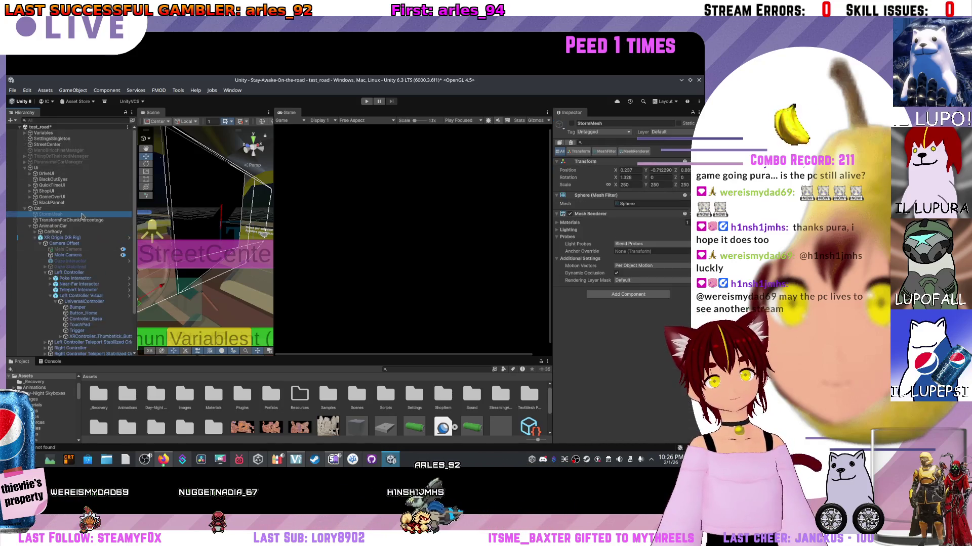
click(60, 180)
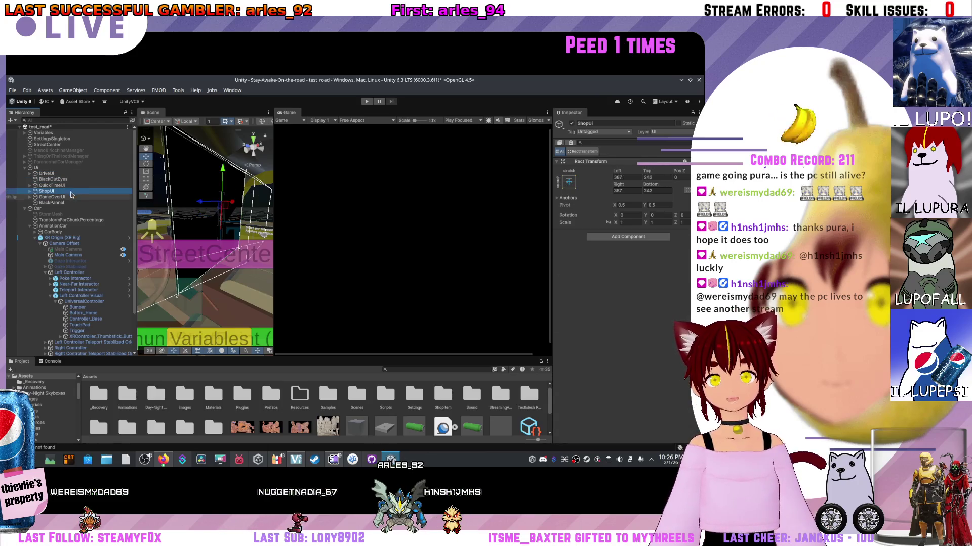
click(55, 203)
click(72, 192)
key(Up)
key(Up)
key(Up)
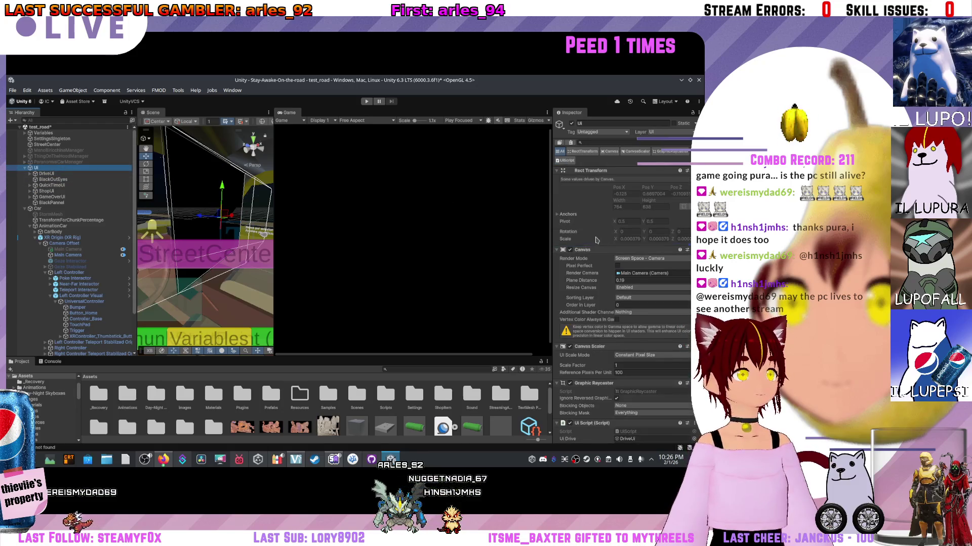
scroll(610, 280, down, 2)
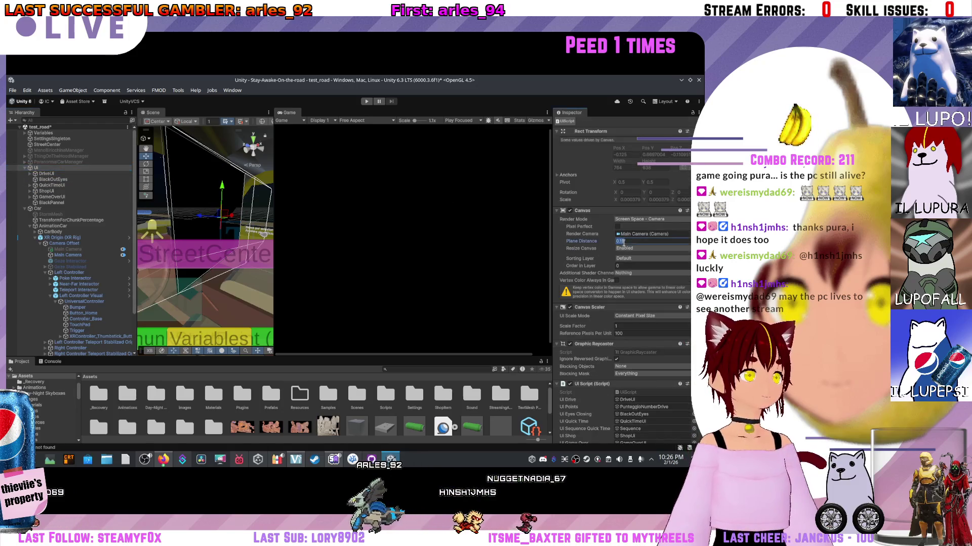
- Set the UI canvas Plane Distance to 0.1 and orbit around the car interior
click(627, 241)
text(0.1)
key(Return)
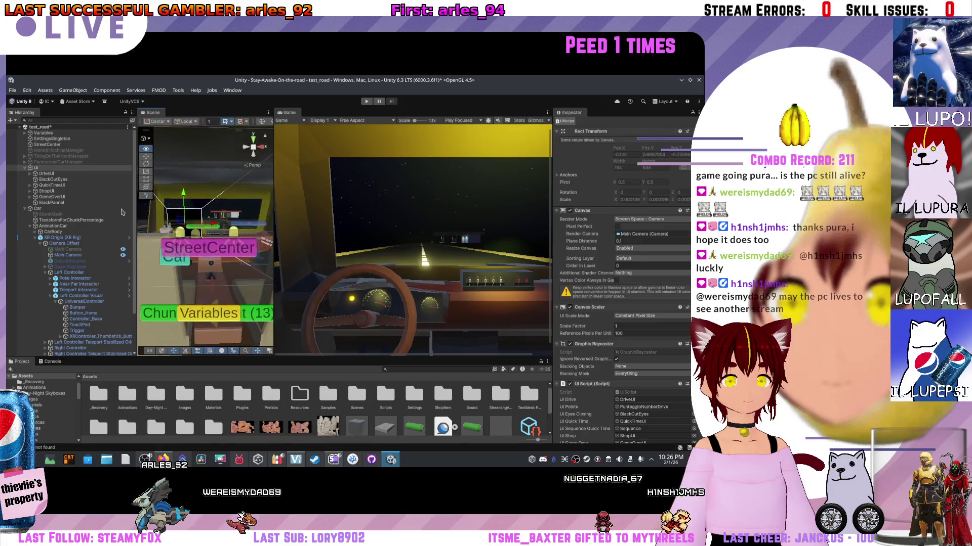
mouse_move(252, 221)
mouse_down()
mouse_move(292, 243)
mouse_move(235, 251)
mouse_up()
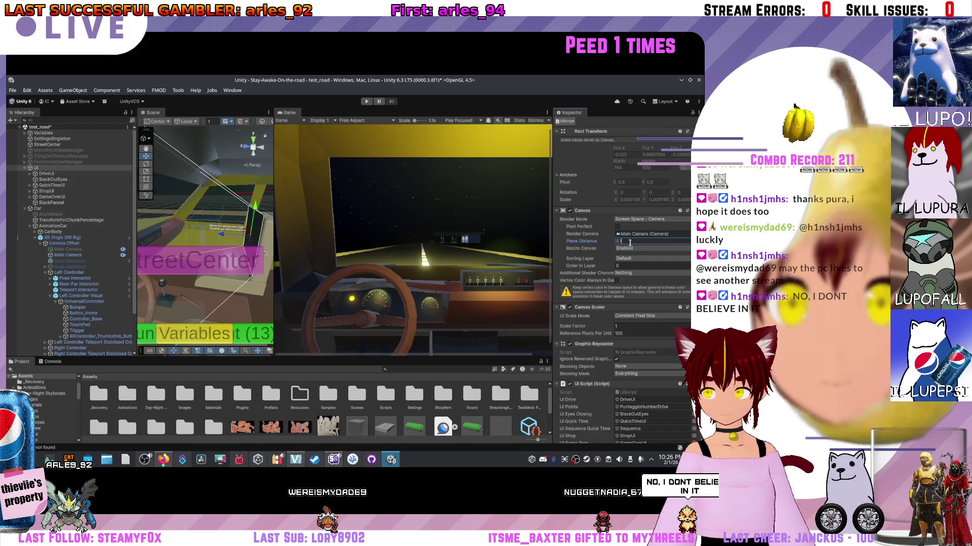
- Keep the plane distance at 0.1, then select and frame the tutorial text label
text(1)
key(BackSpace)
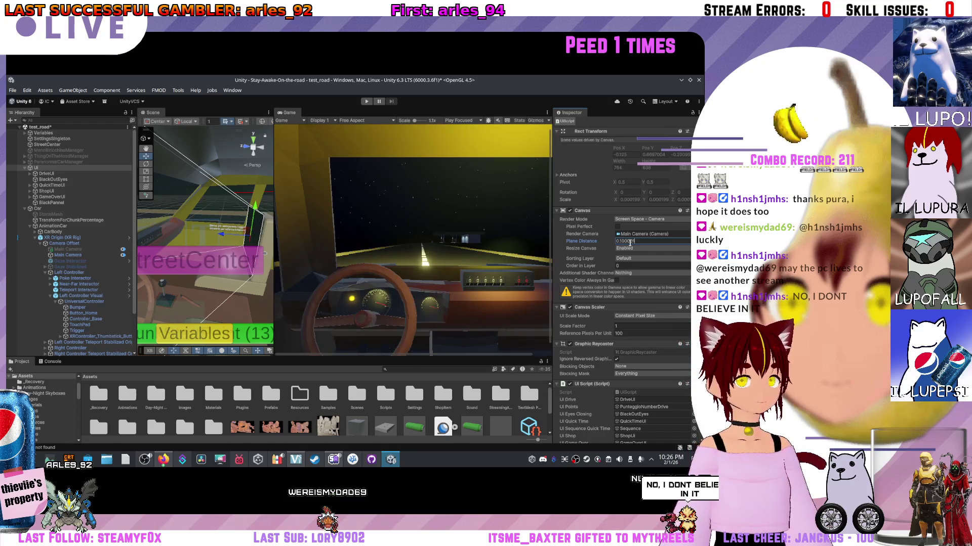
text(00)
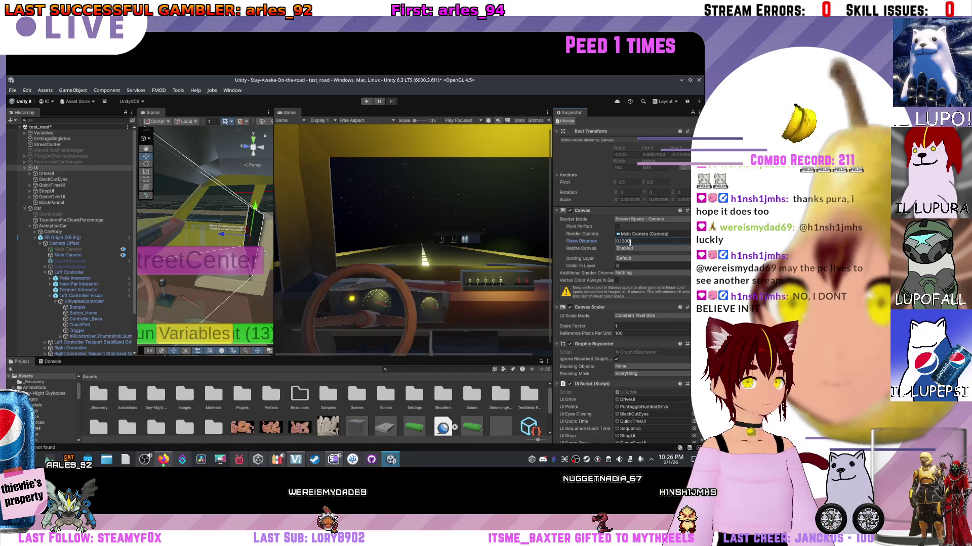
key(BackSpace)
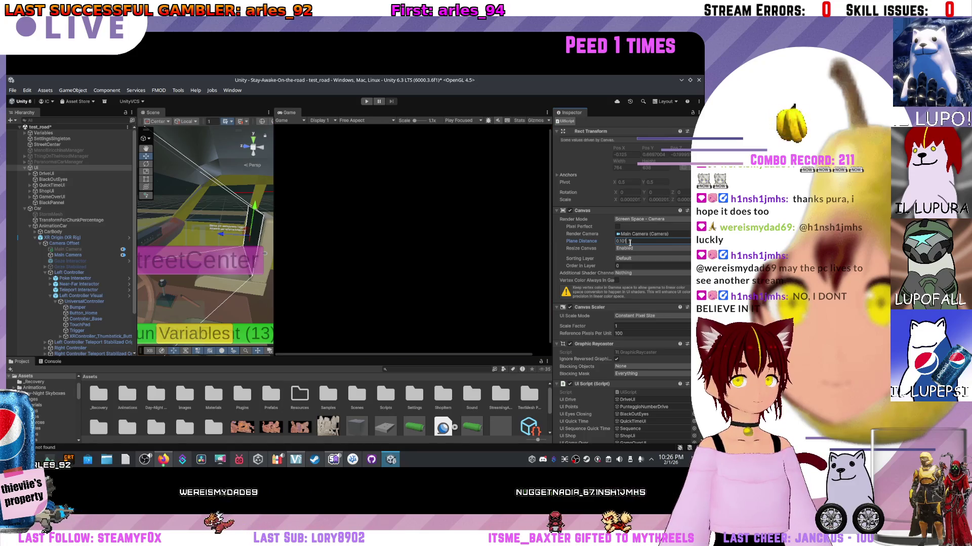
click(232, 226)
key(f)
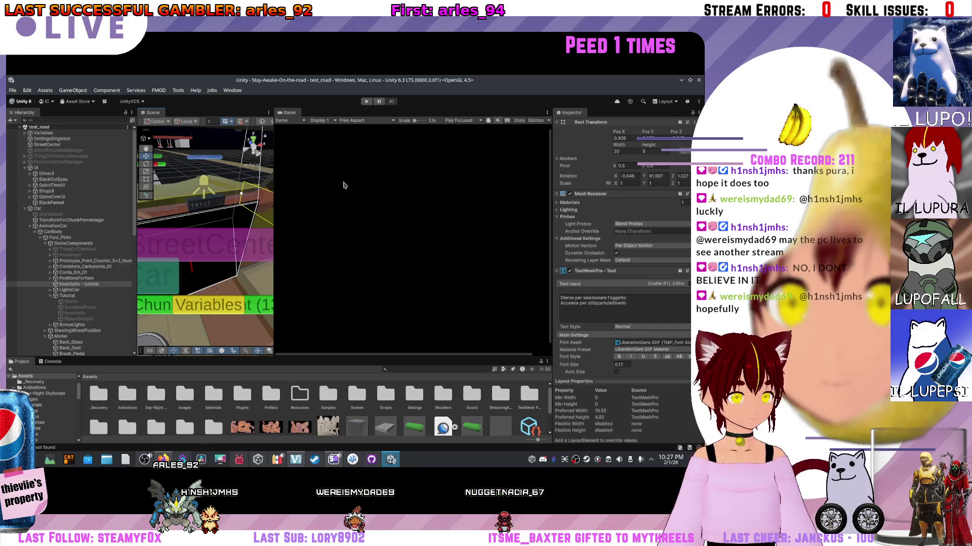
- Zoom in on the Scene view before reviewing the changes in GitHub Desktop
scroll(235, 238, up, 2)
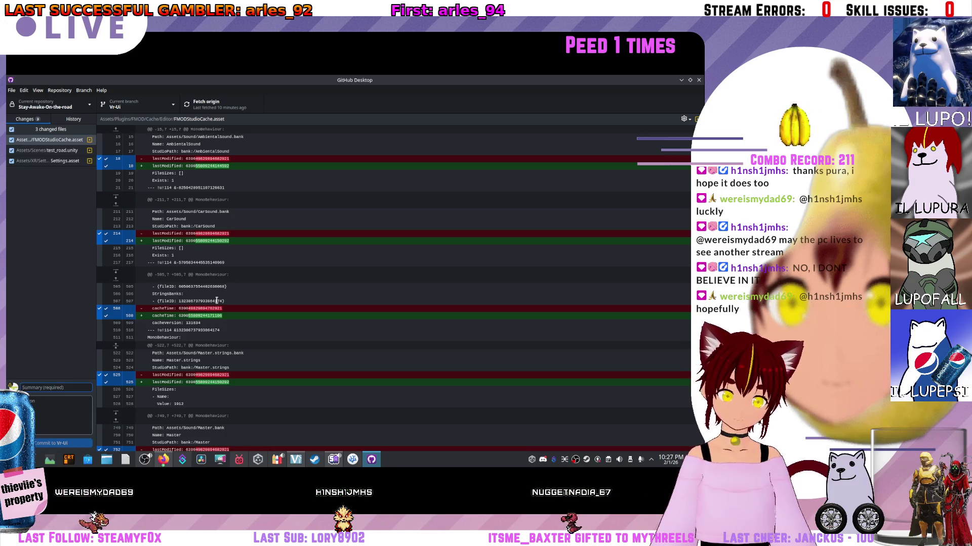
- Enter 'MovedUiToBeRenderedFromCamera' as the commit summary for the three changed files
text(MovedUi)
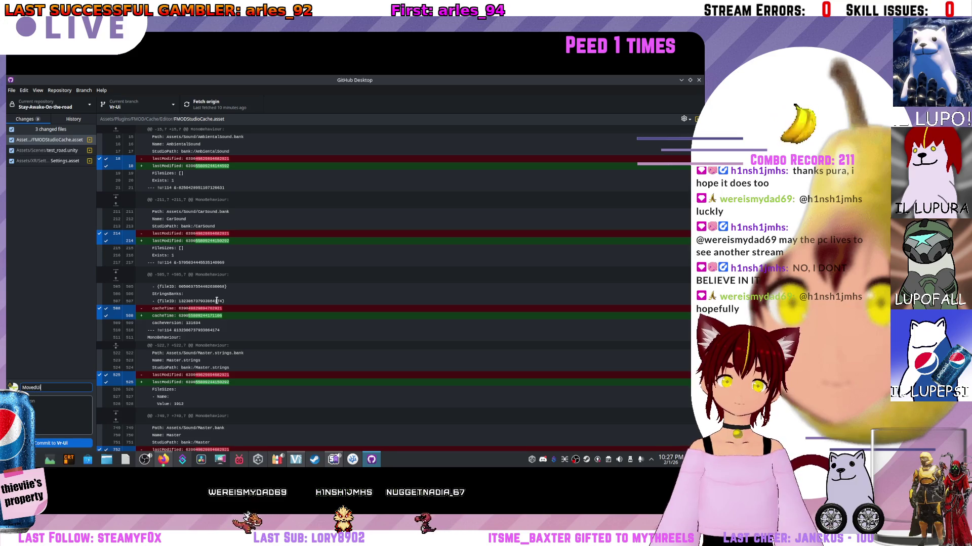
text(ToBeRend)
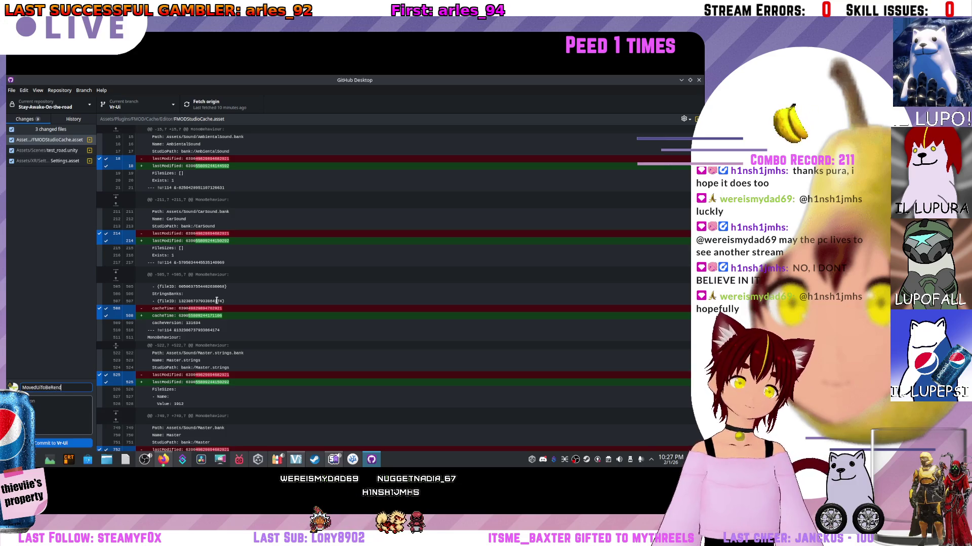
text(FromCamera)
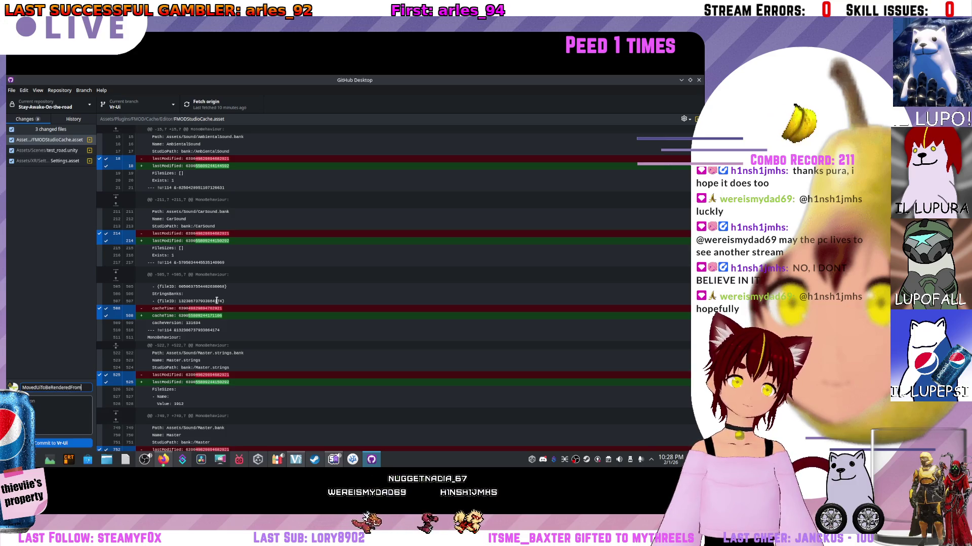
key(ctrl+a)
click(64, 405)
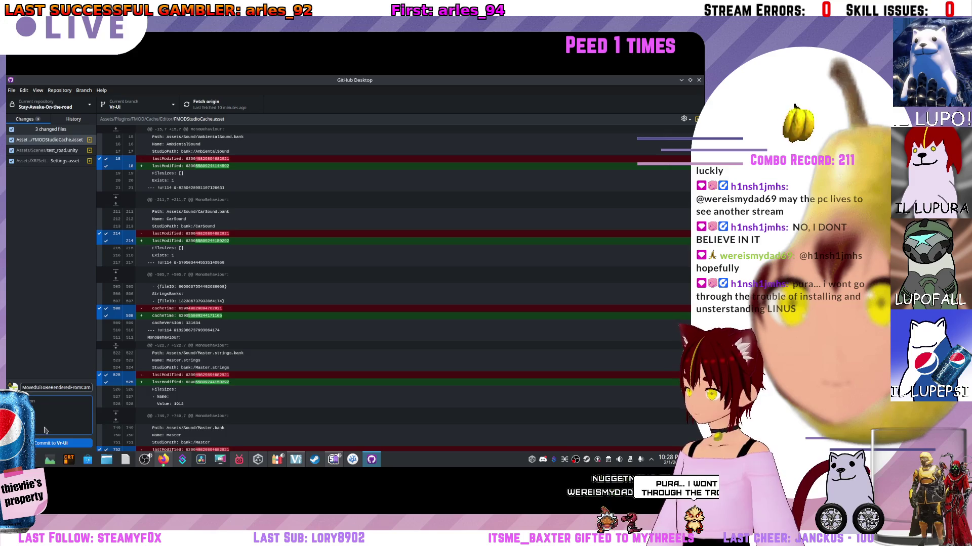
- Commit to Vr-Ui, push it to origin, and confirm the branch in the branch list
click(63, 443)
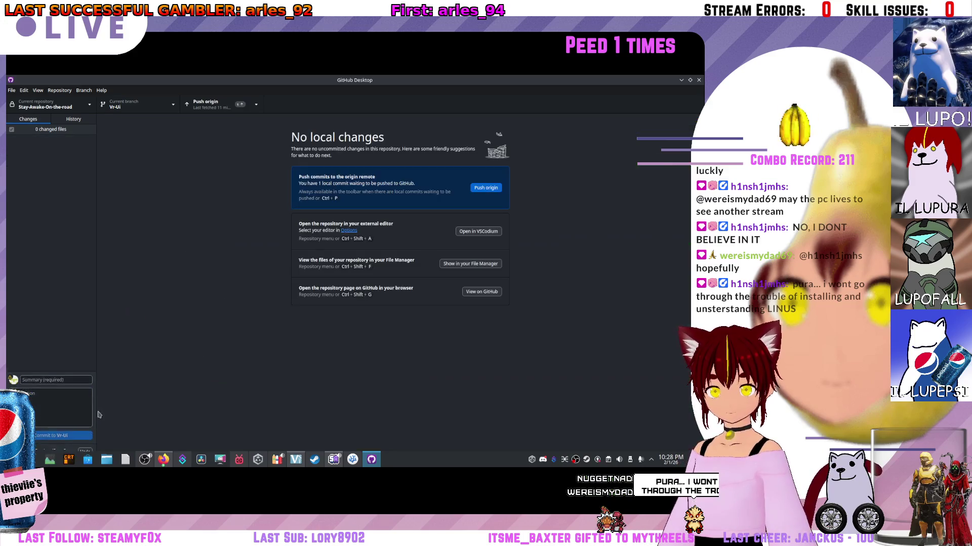
click(486, 187)
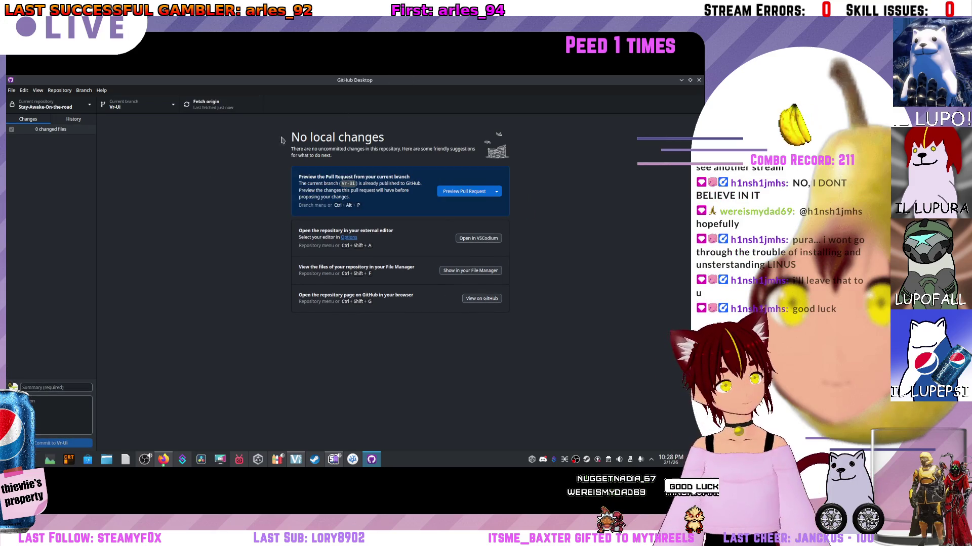
click(166, 105)
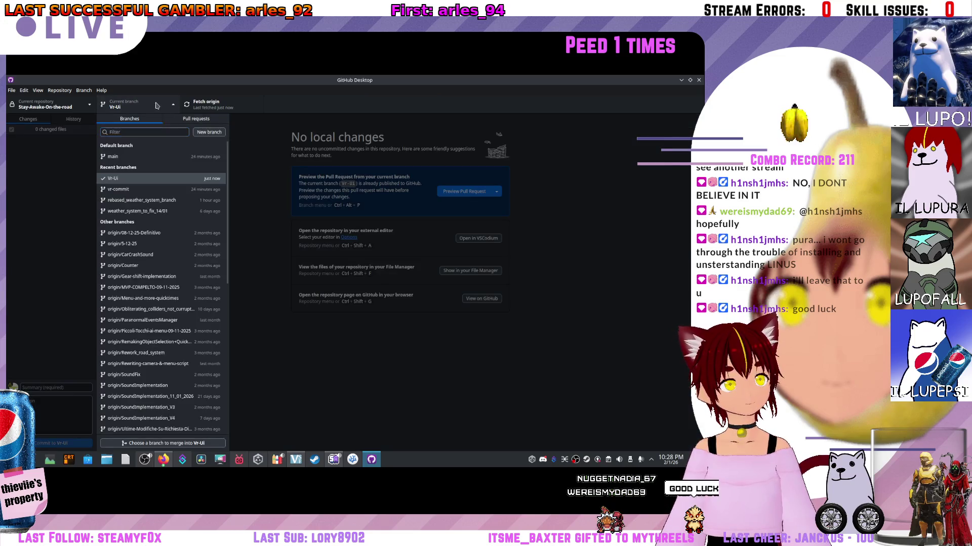
click(156, 105)
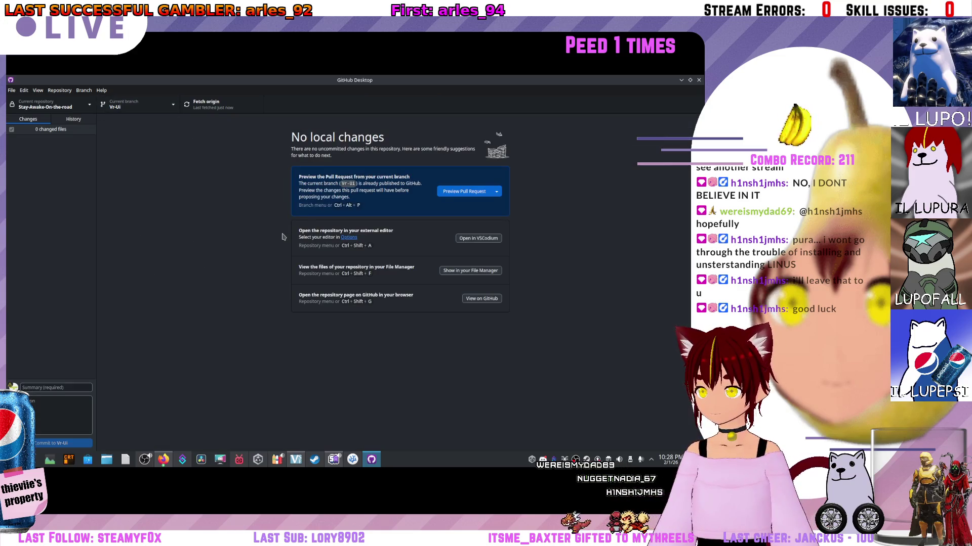
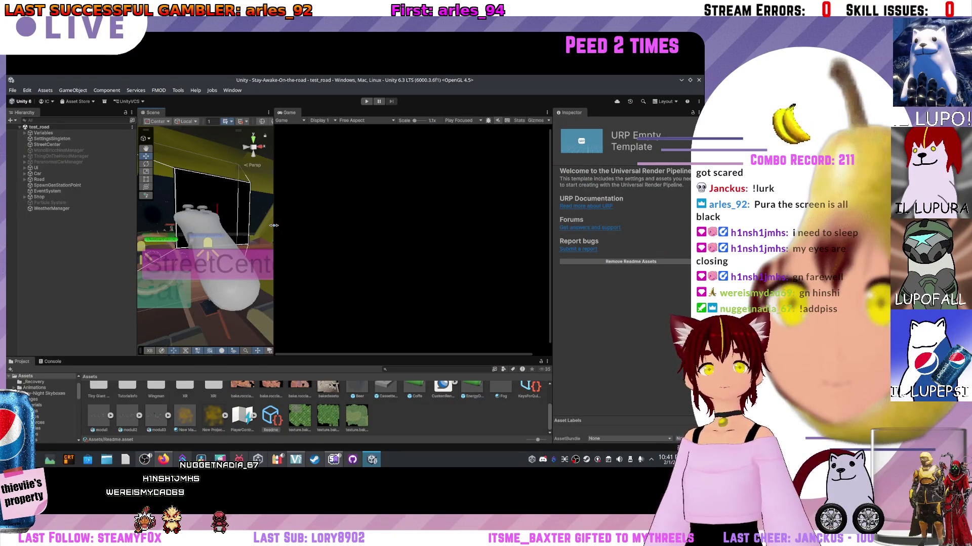
- Widen the Scene view and zoom the camera out to frame the car and road
drag(334, 226, 367, 227)
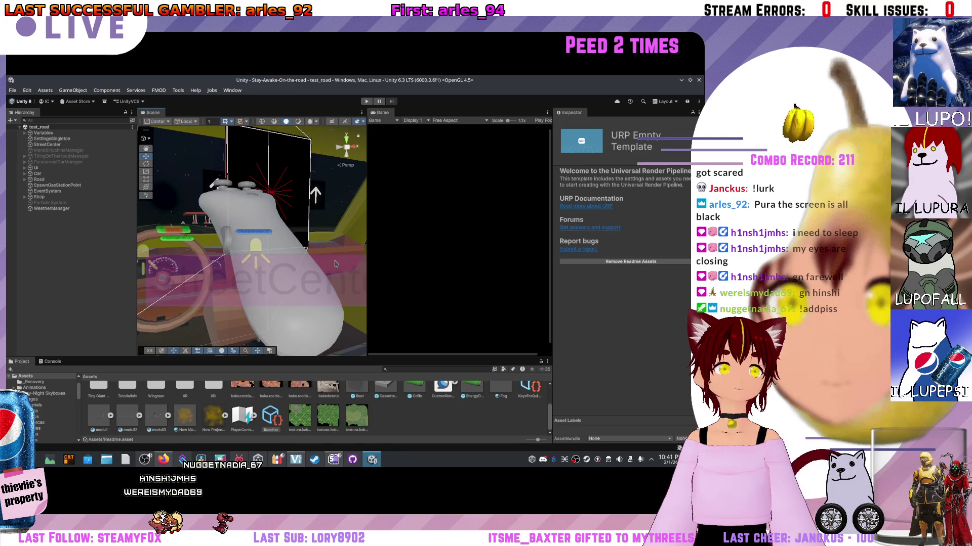
scroll(327, 263, down, 10)
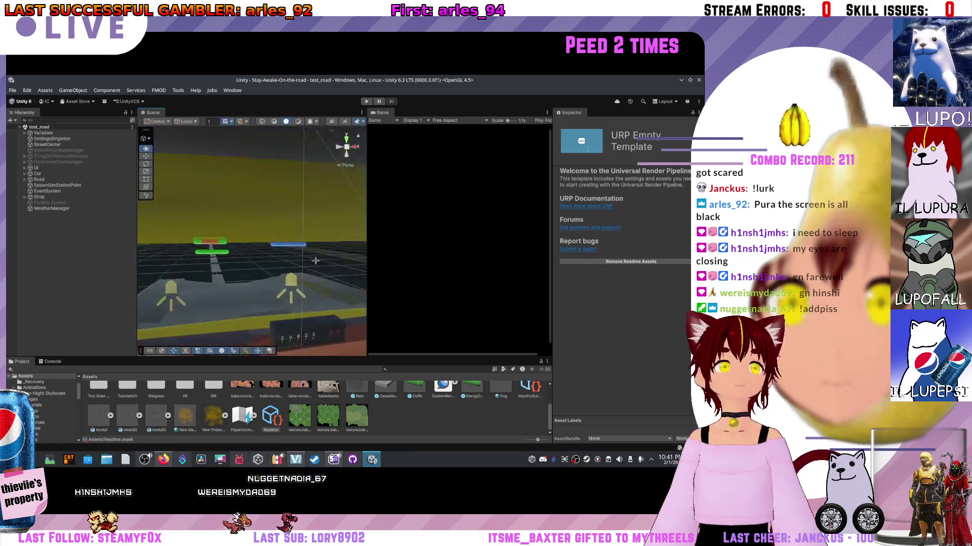
scroll(329, 299, down, 5)
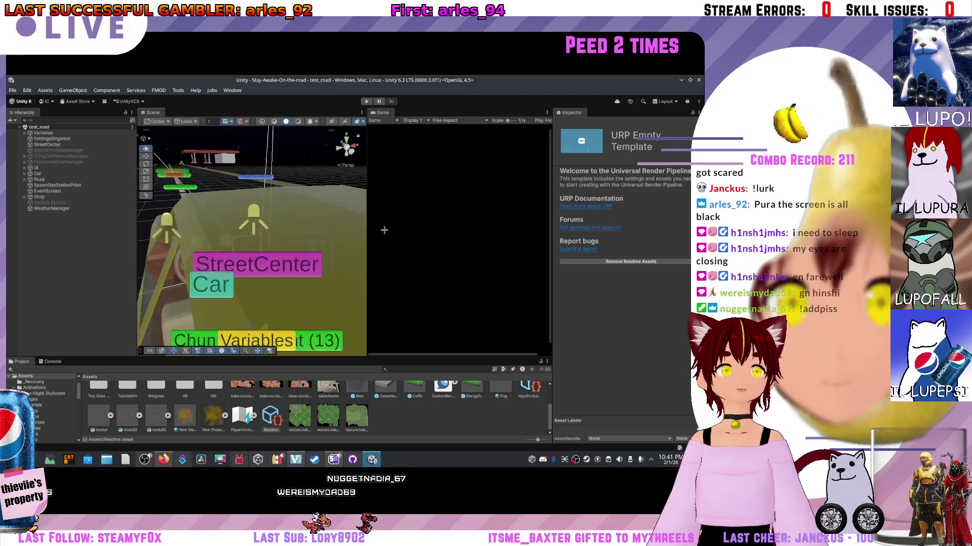
scroll(347, 145, down, 5)
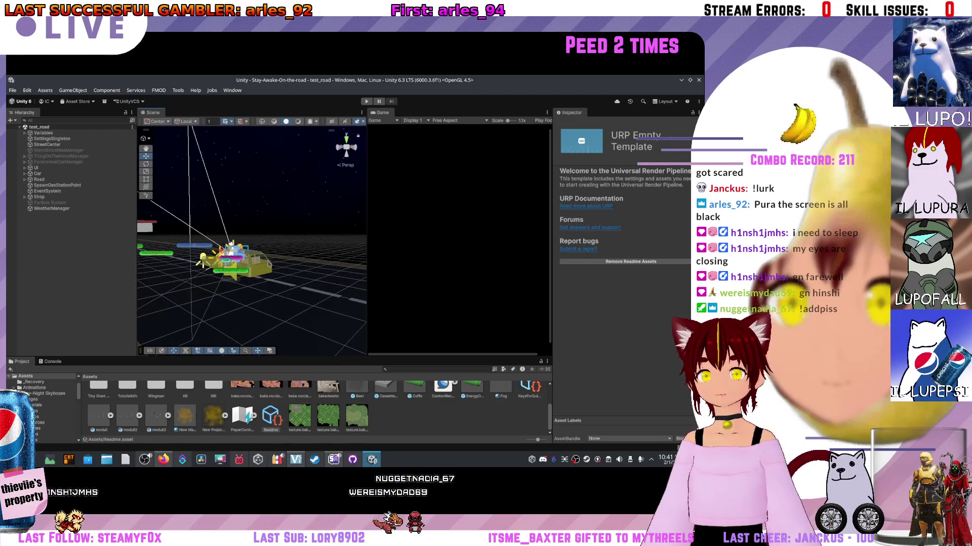
scroll(290, 275, up, 2)
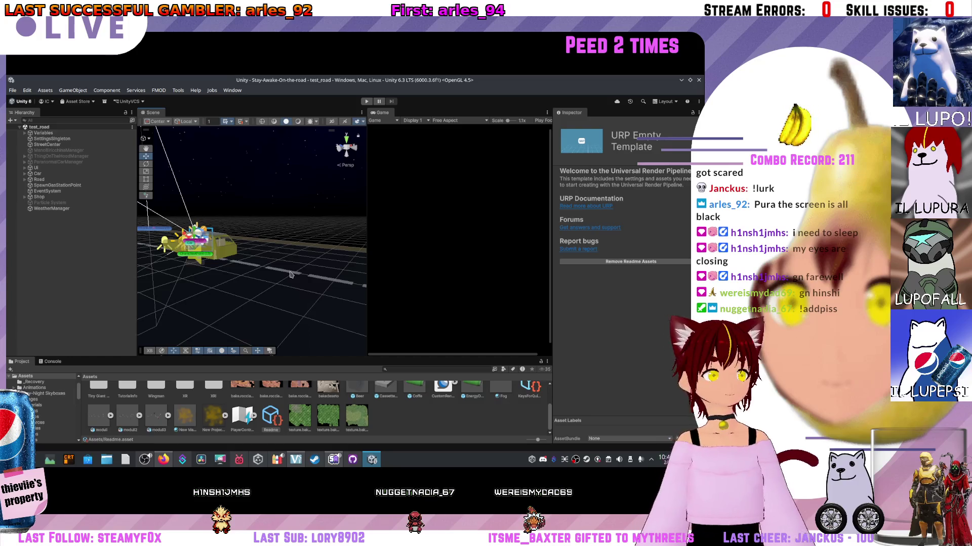
- Select QuickTimeManager under Variables and open its QuickTimeScript in the code editor
click(24, 132)
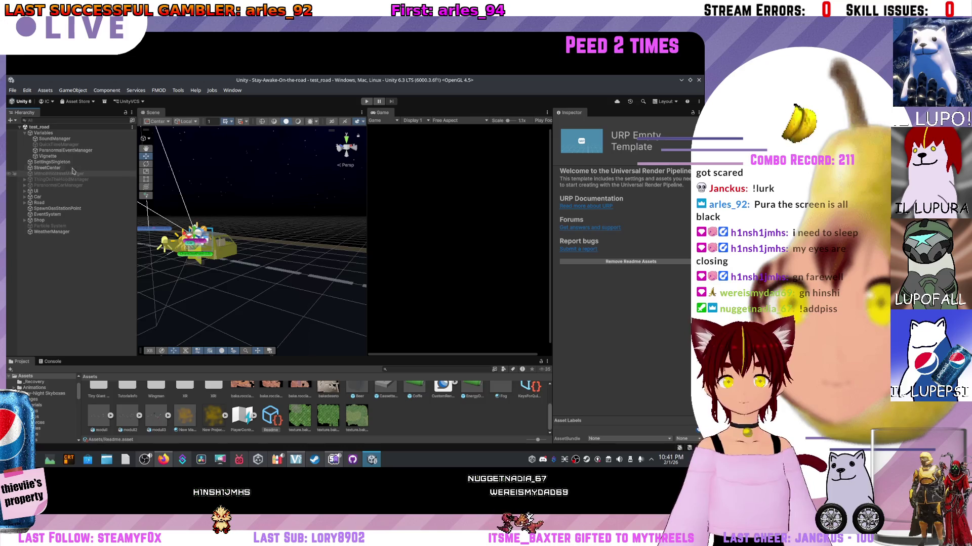
click(58, 145)
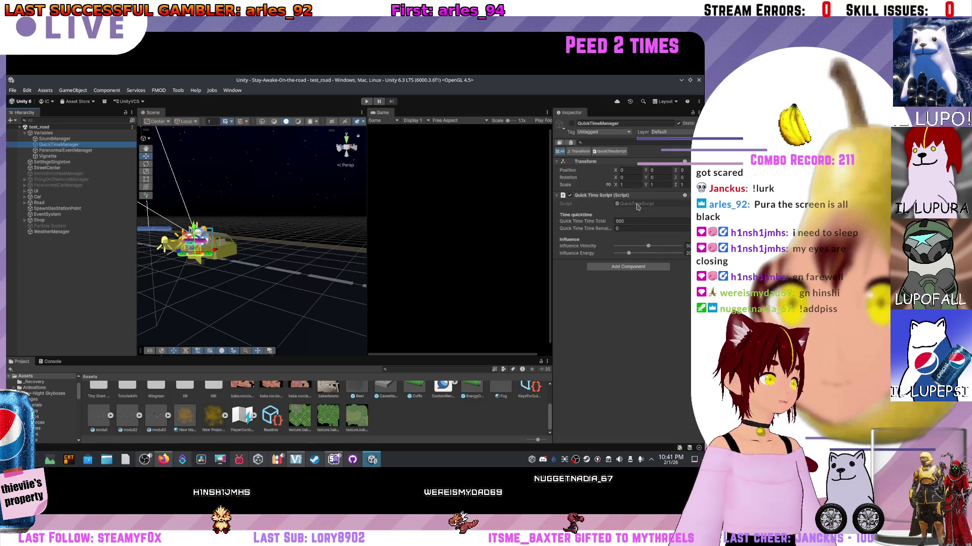
click(636, 204)
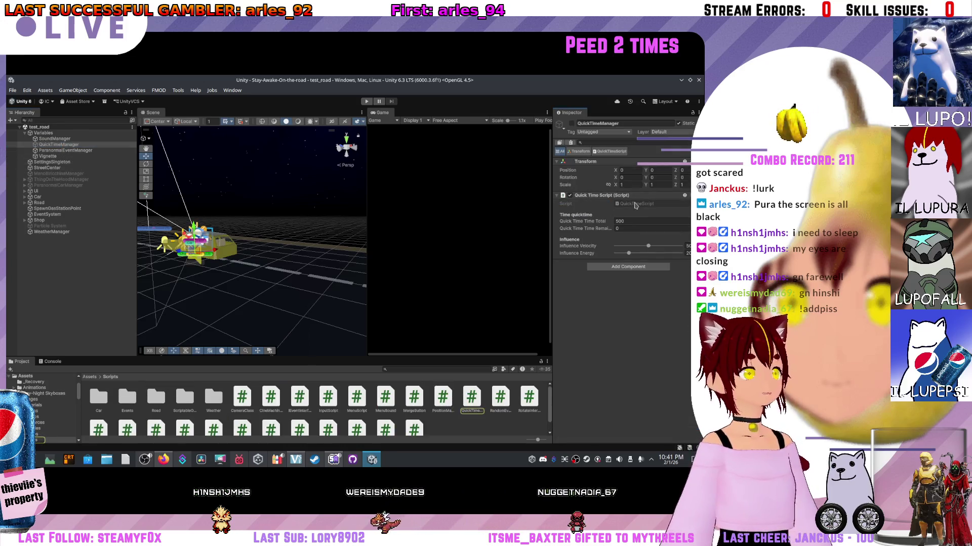
double_click(636, 204)
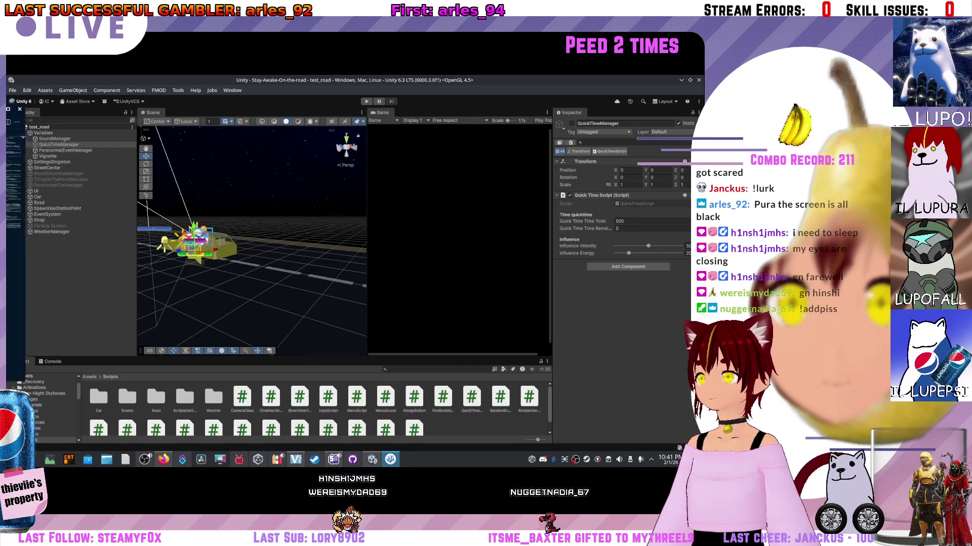
scroll(411, 206, down, 10)
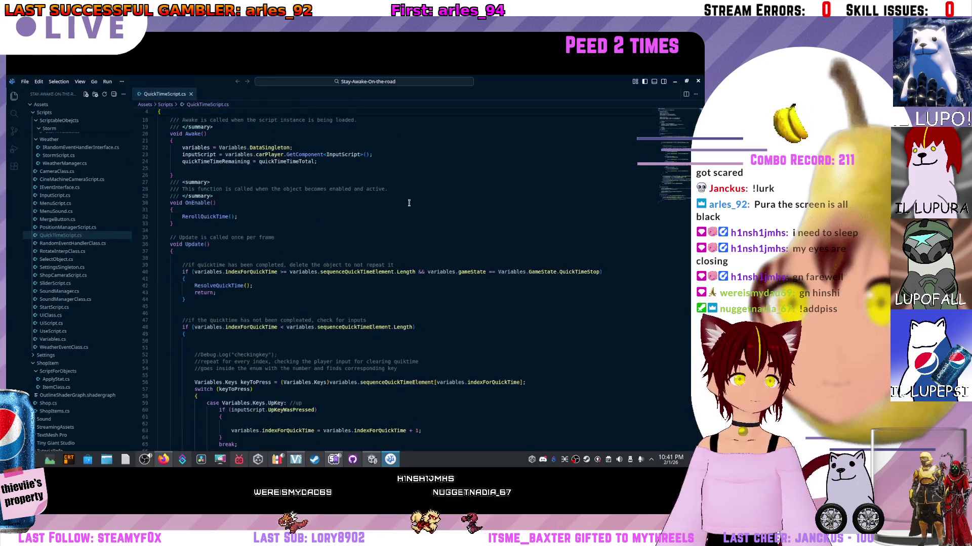
scroll(412, 199, down, 15)
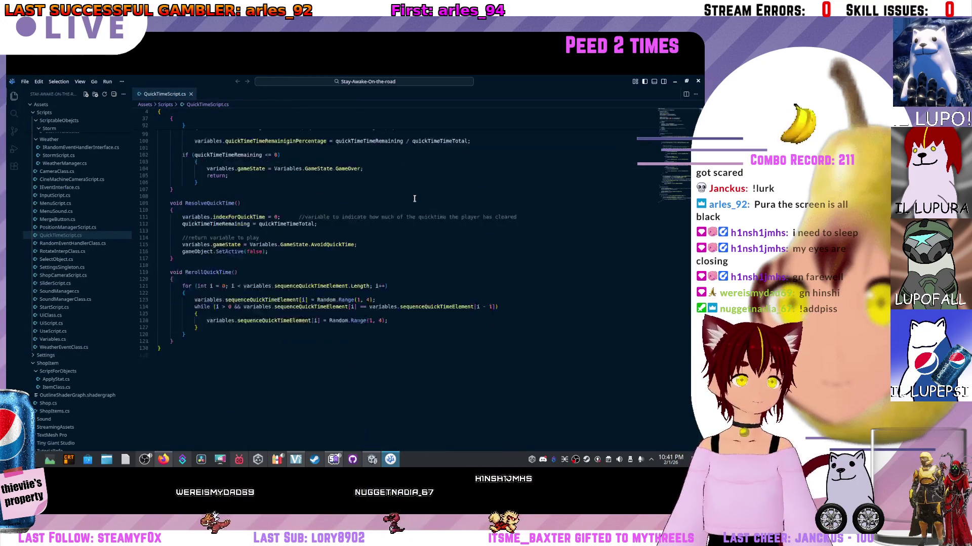
scroll(416, 196, down, 5)
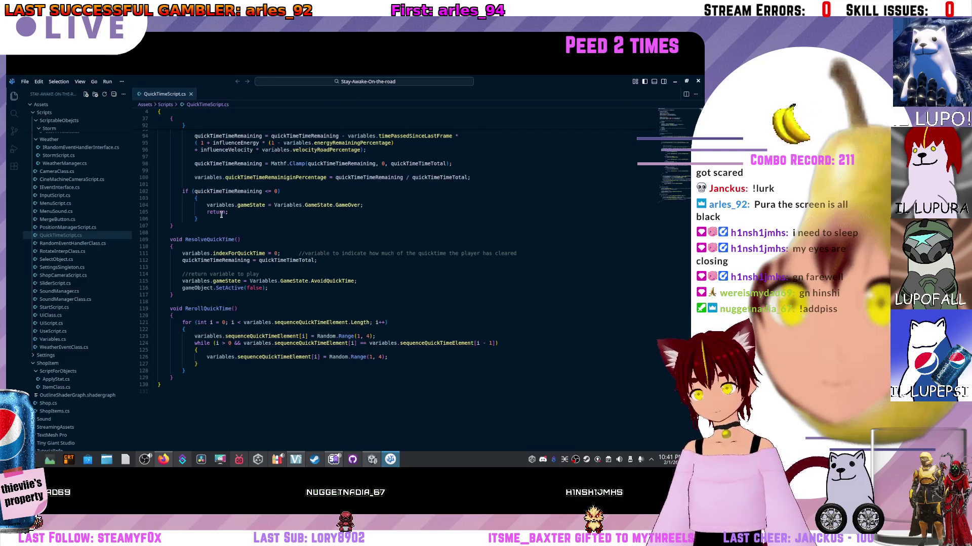
scroll(416, 196, up, 2)
click(232, 290)
scroll(230, 303, up, 1)
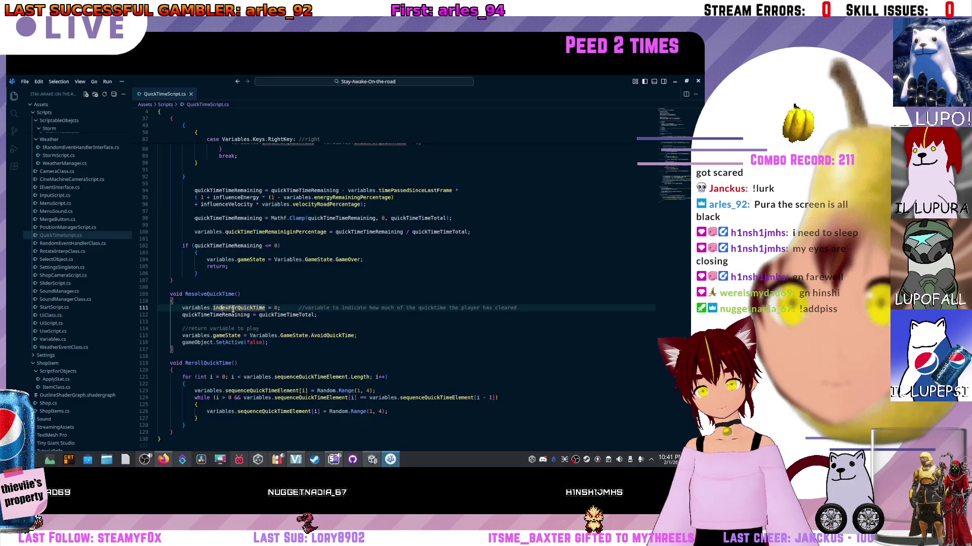
scroll(232, 308, up, 15)
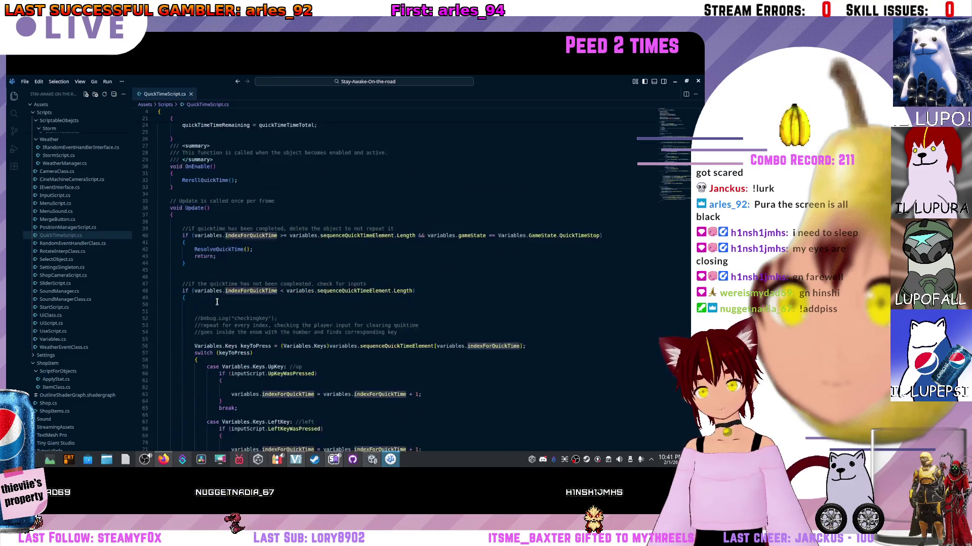
scroll(216, 299, down, 1)
scroll(218, 273, up, 1)
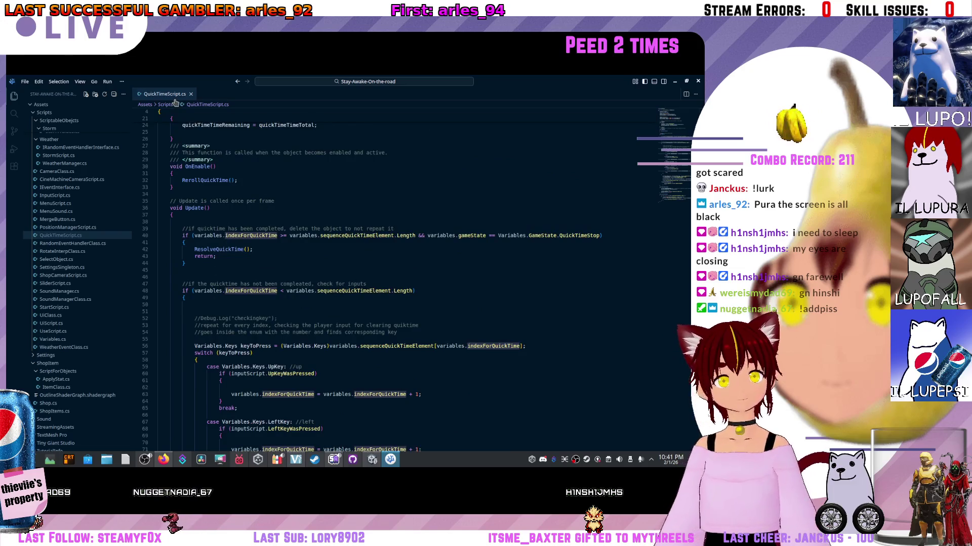
click(187, 119)
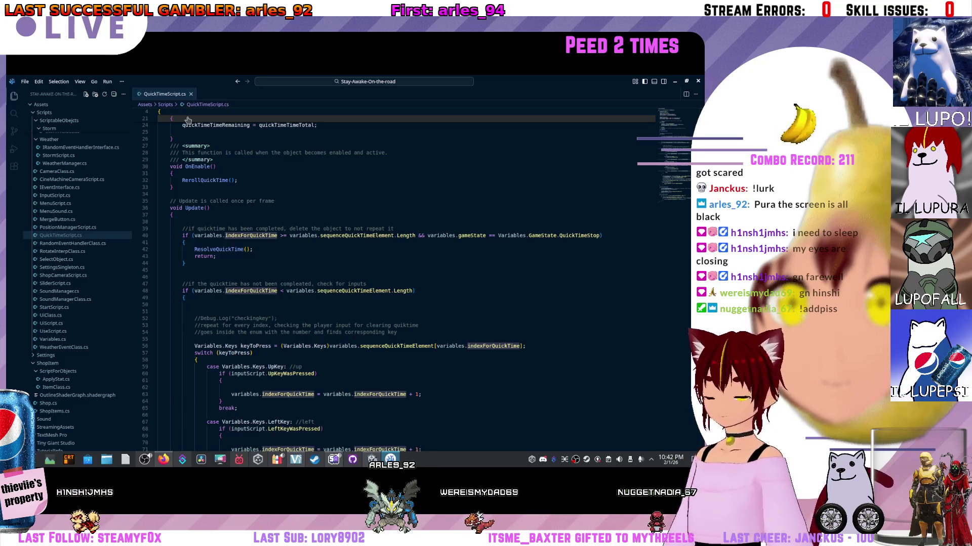
- Examine the return on line 43 and the line 40 completion check, listing sequenceQuickTimeElement uses
scroll(377, 230, down, 5)
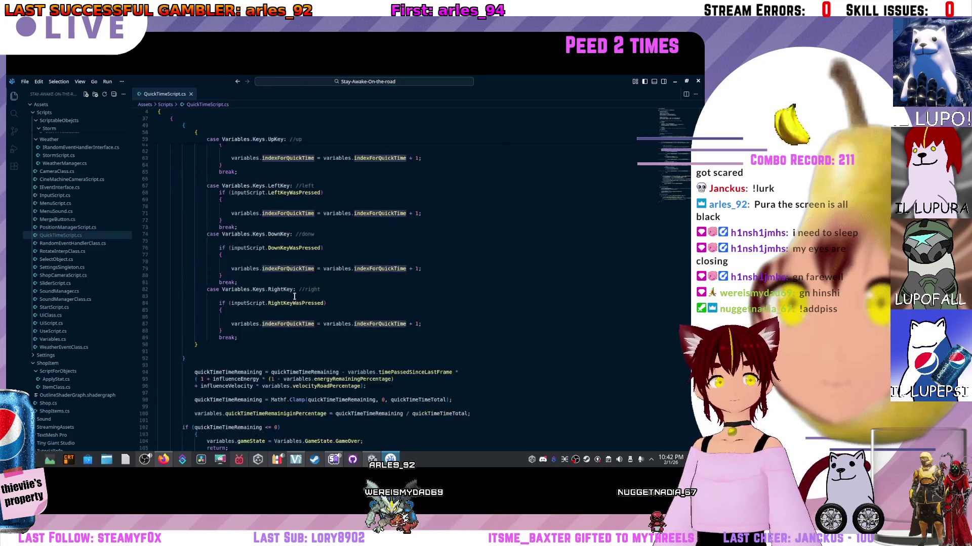
scroll(303, 253, up, 8)
click(275, 272)
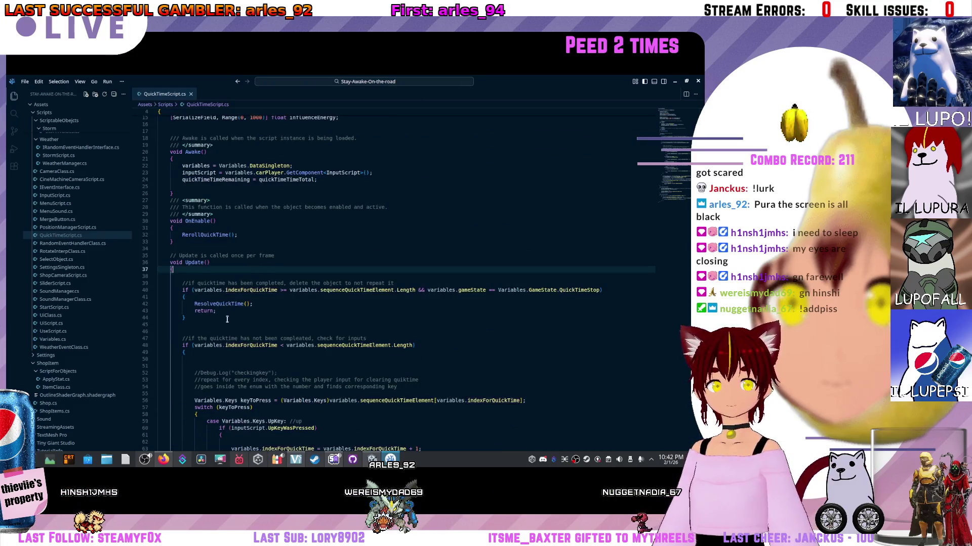
click(218, 310)
click(224, 296)
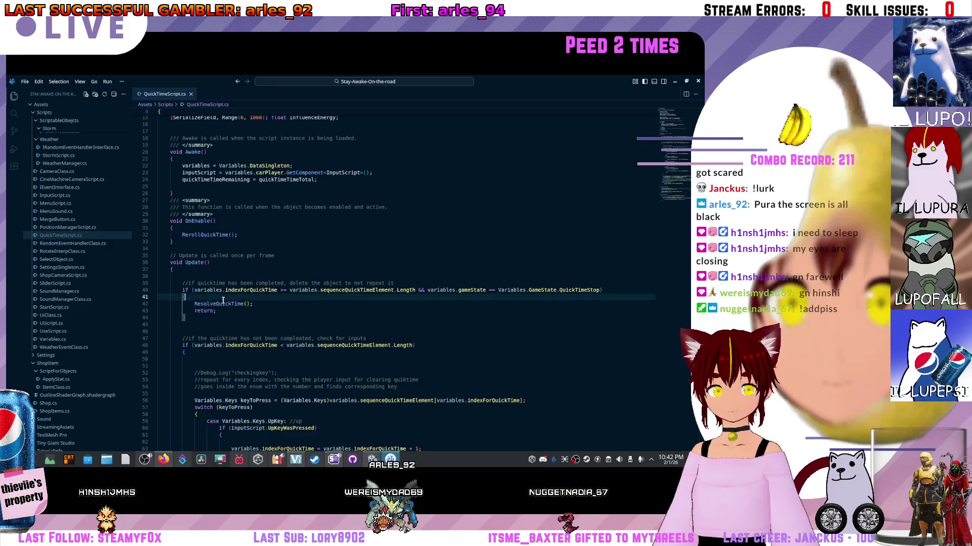
click(345, 290)
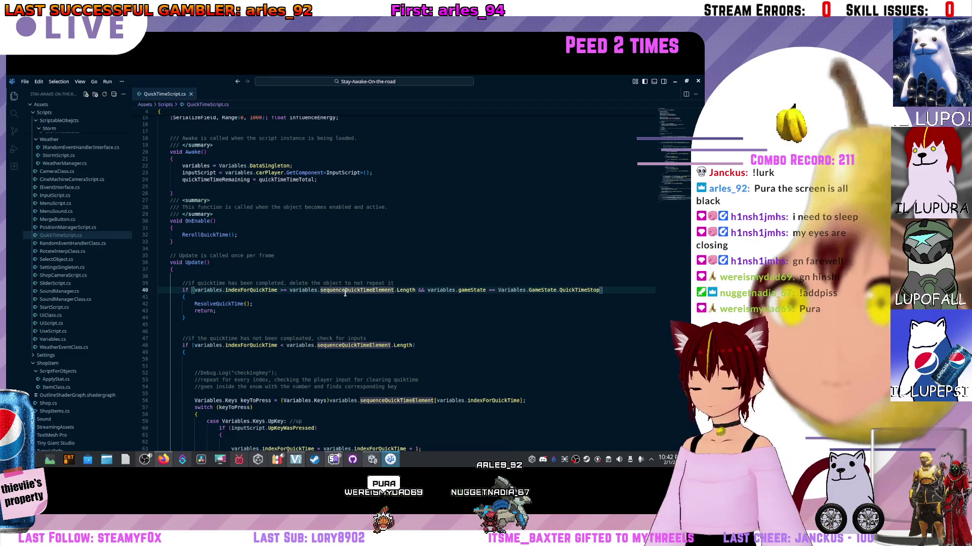
- Go over lines 44–47 of Update() and return to the Unity editor
key(Down)
key(Down)
key(Down)
scroll(320, 278, down, 2)
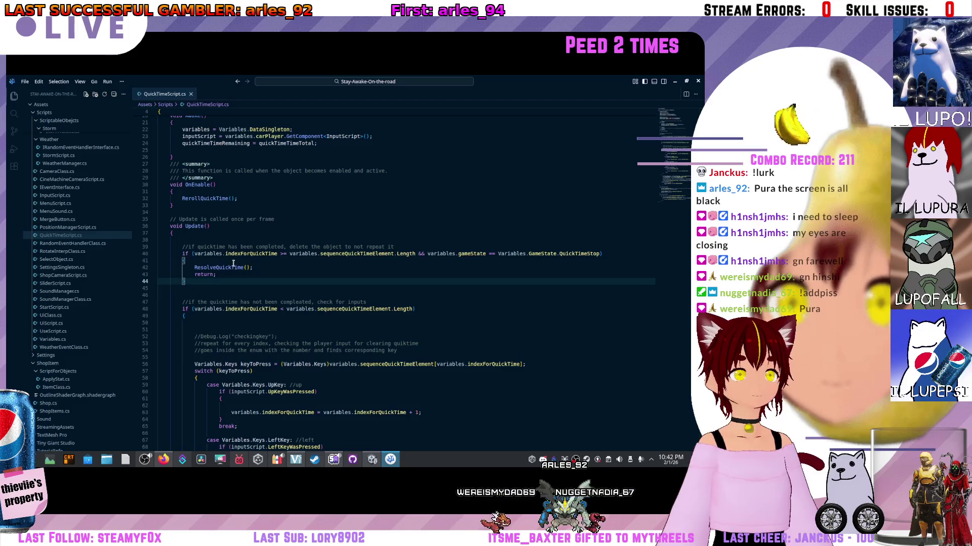
scroll(235, 263, down, 2)
click(236, 262)
click(237, 245)
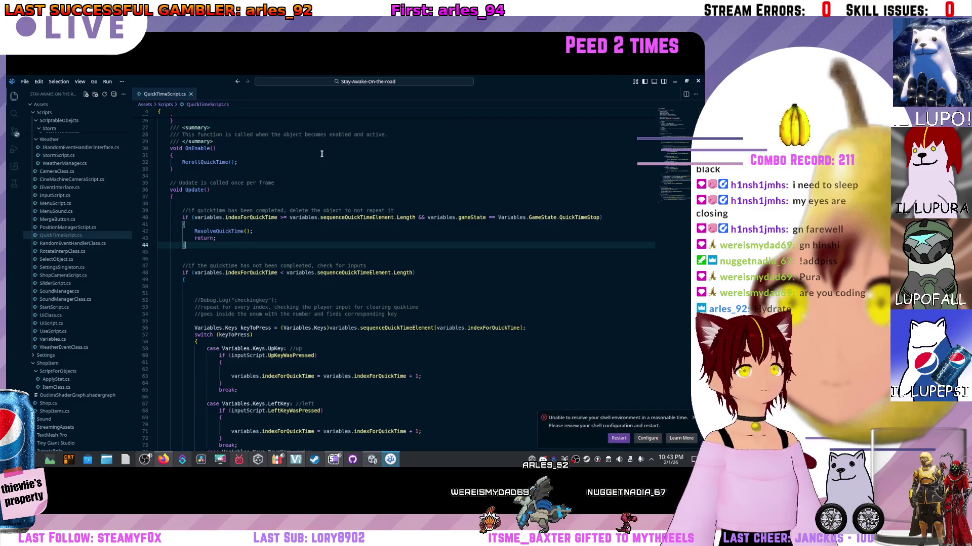
key(alt+Tab)
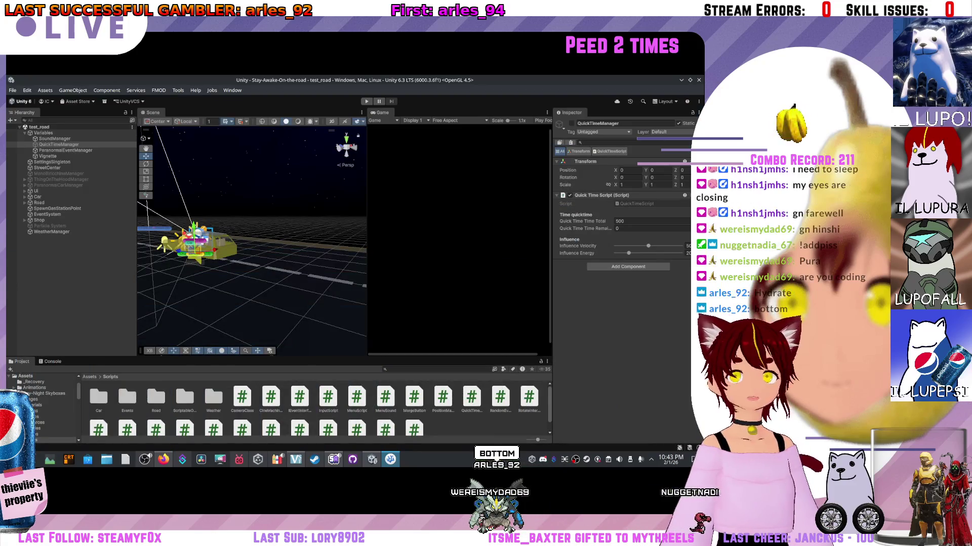
- Browse the Assets subfolders and enlarge the Project panel
click(25, 376)
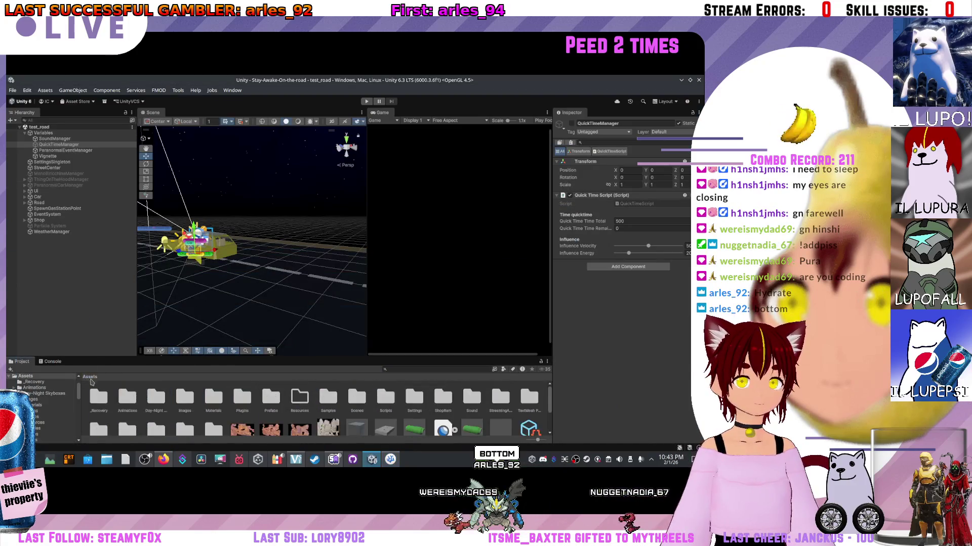
click(383, 400)
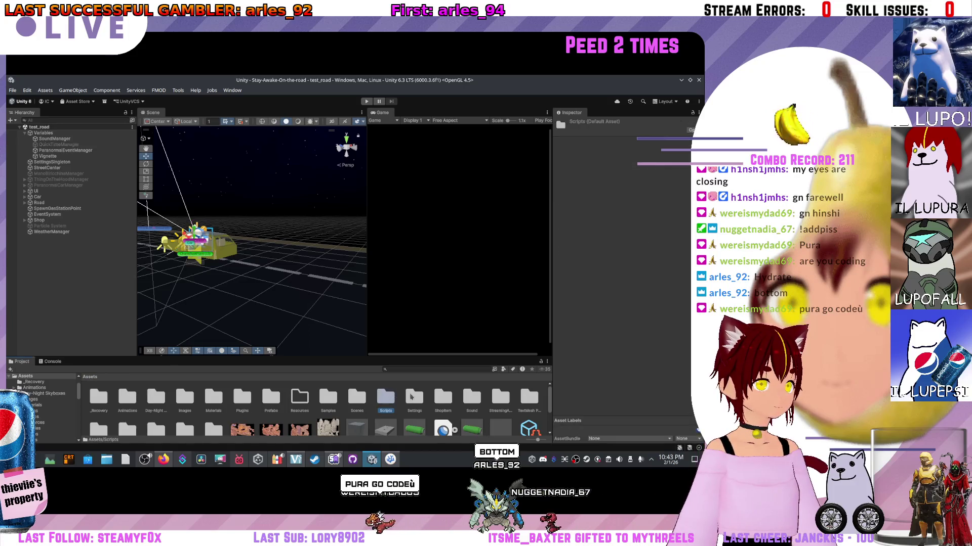
double_click(357, 400)
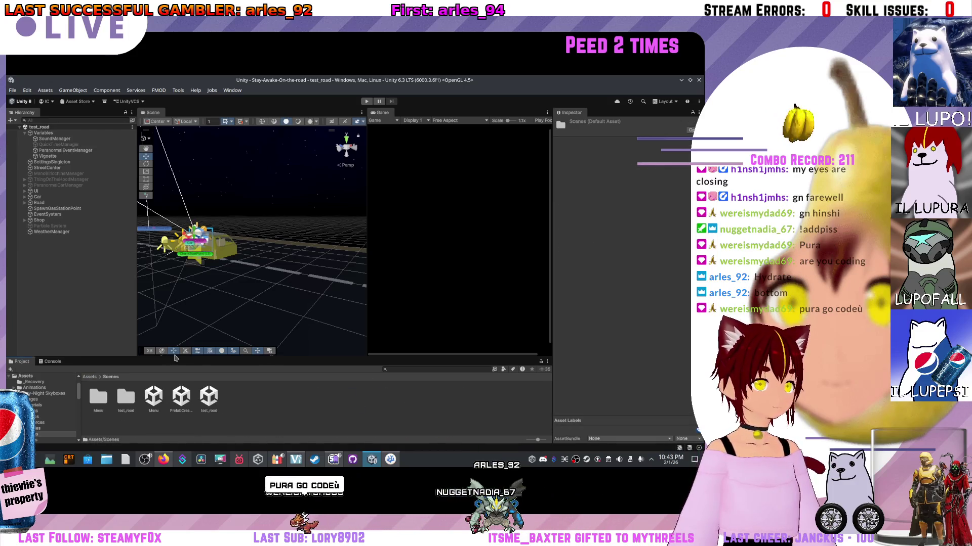
click(90, 377)
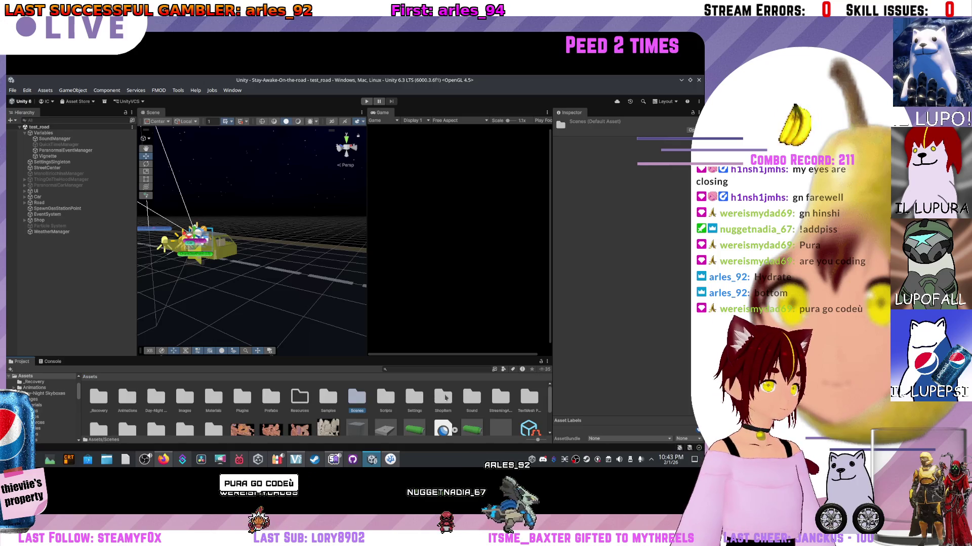
click(443, 399)
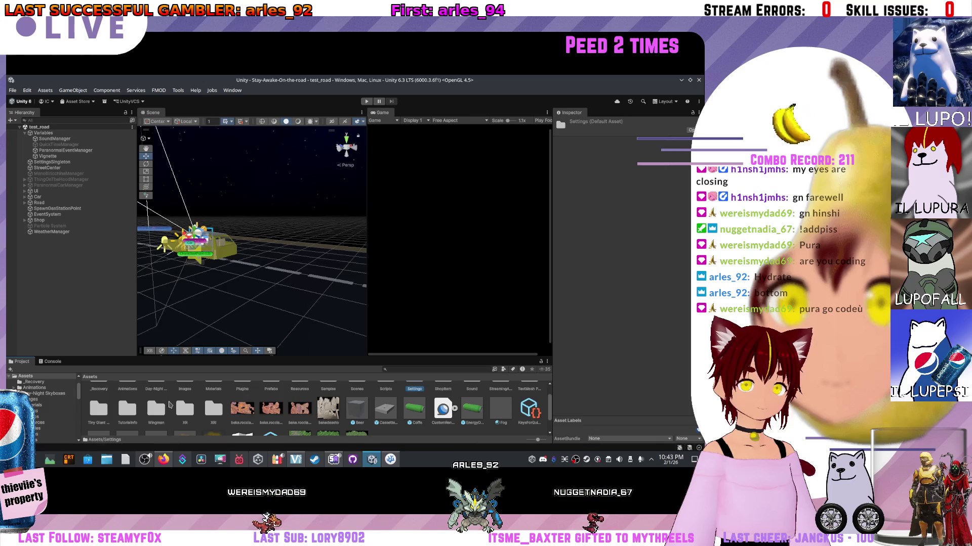
drag(349, 357, 349, 295)
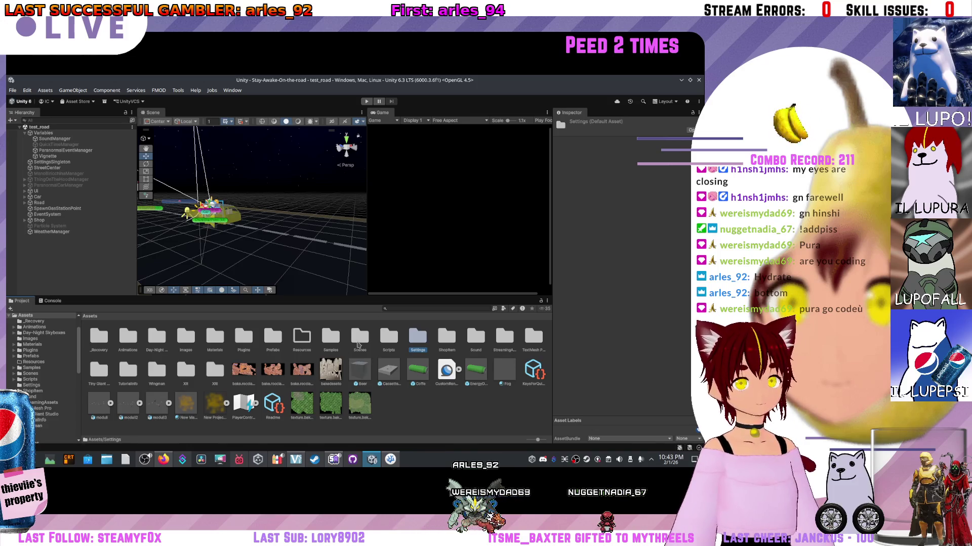
- Navigate into Prefabs > GamePrefabs > ChunksPrefabsForUnity
double_click(273, 340)
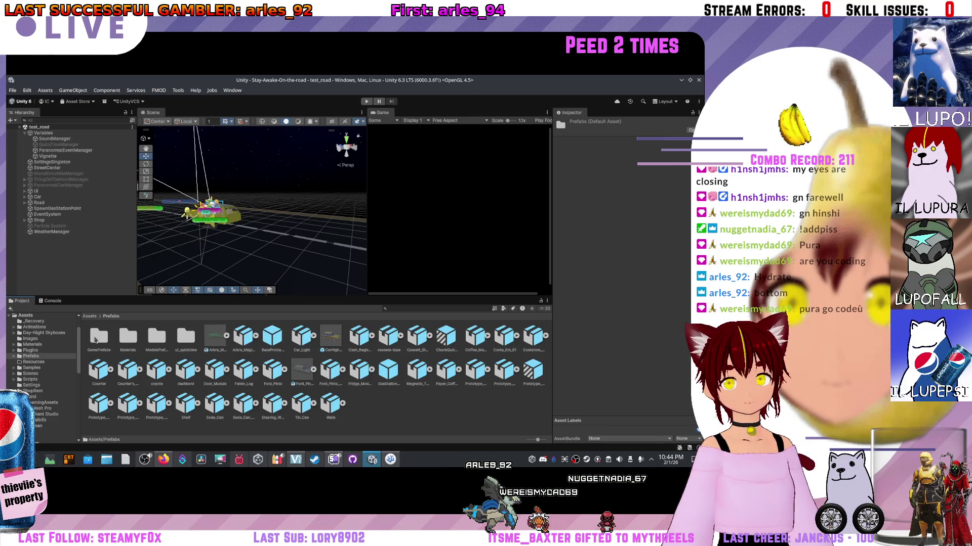
click(100, 344)
double_click(100, 339)
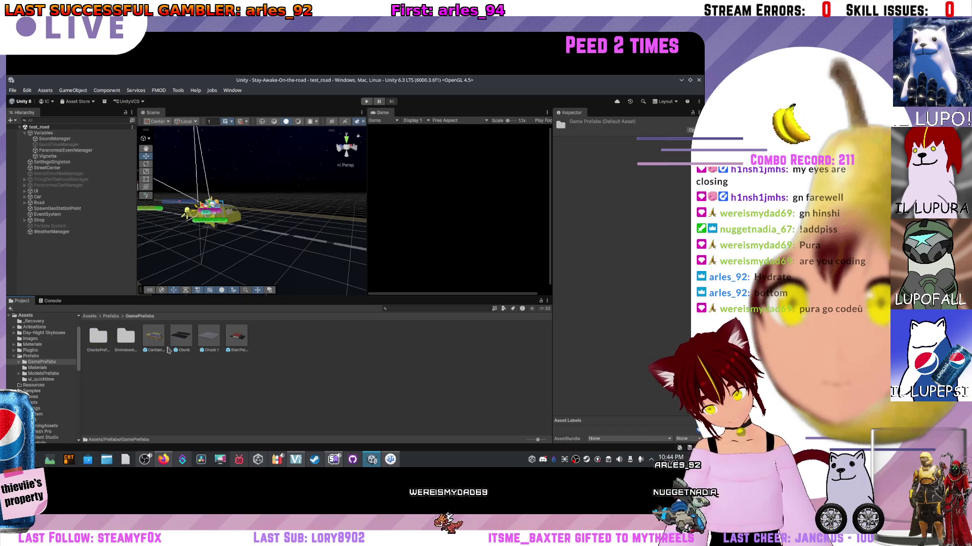
double_click(98, 338)
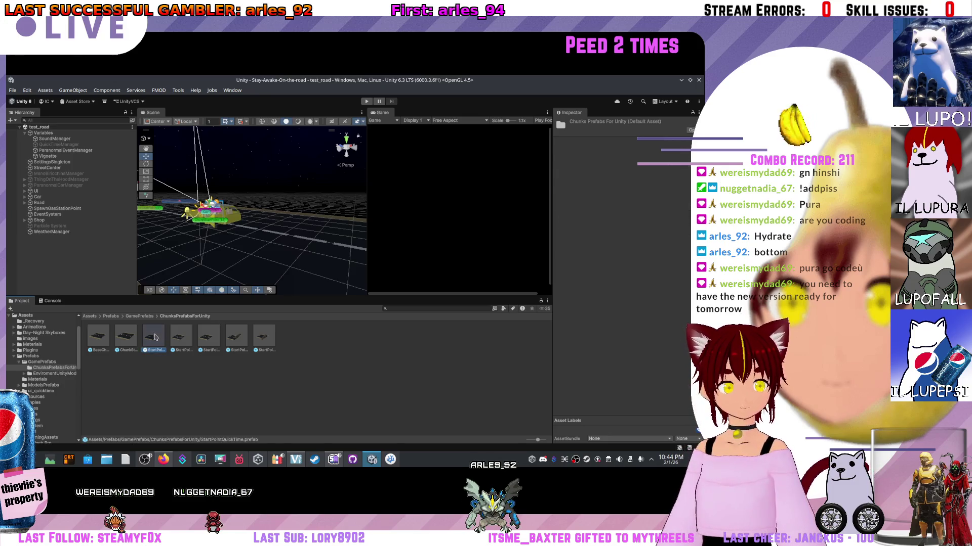
- Inspect StartPointQuickTime, StartPointQuickTime 3 and 2, then open StartPointQuickTime 2 for editing
click(178, 341)
click(235, 338)
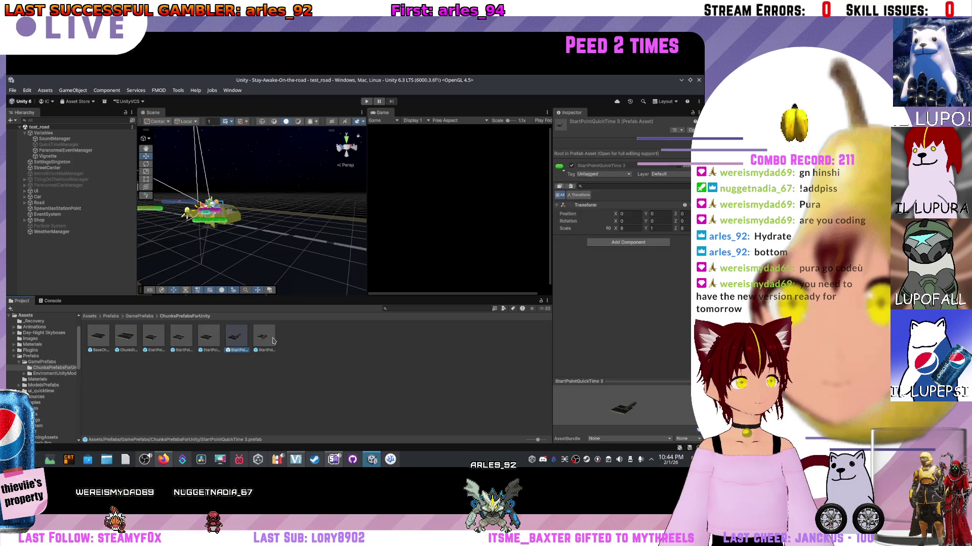
click(214, 334)
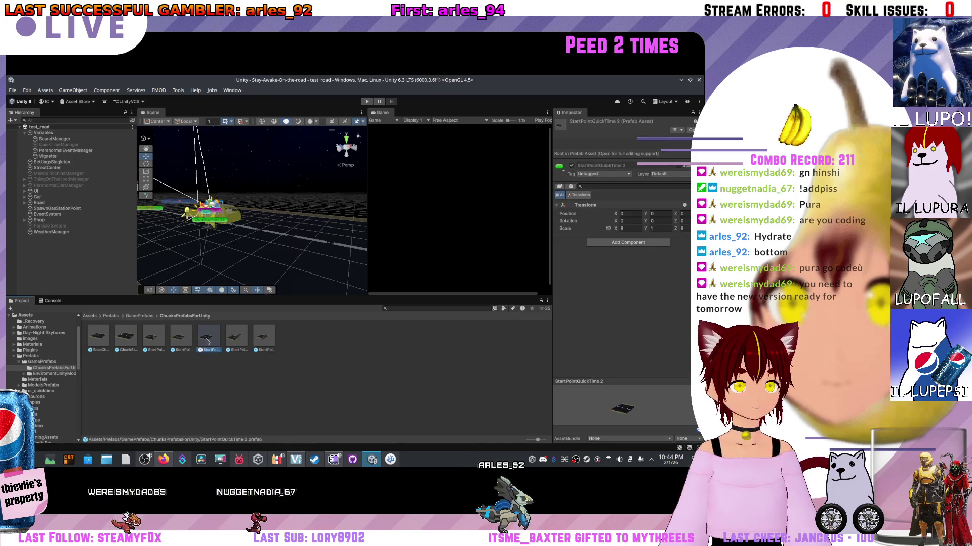
double_click(210, 328)
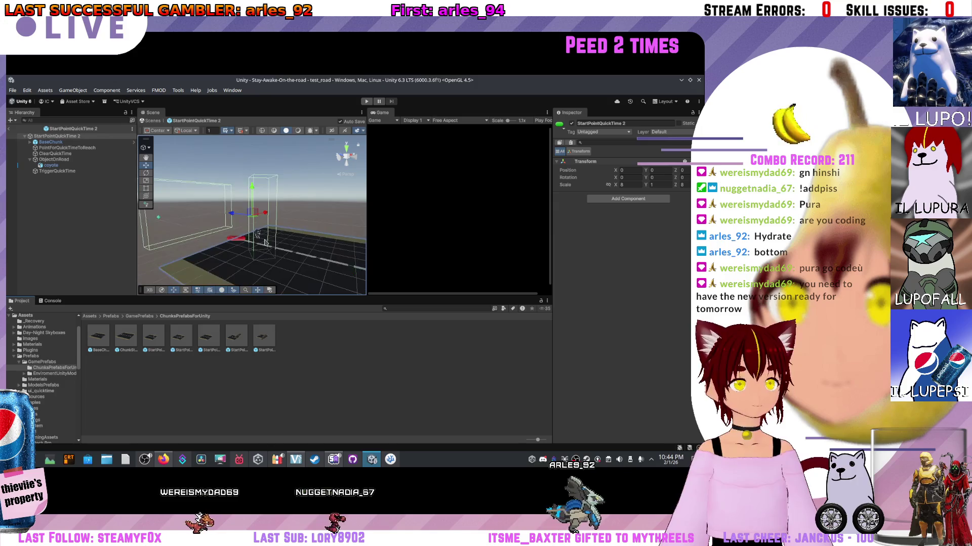
- Frame TriggerQuickTime in the prefab and confirm its tag is QuickTimeTrigger
mouse_move(264, 235)
mouse_down()
mouse_move(351, 280)
mouse_move(235, 243)
mouse_move(180, 275)
mouse_up()
click(92, 166)
click(88, 172)
key(f)
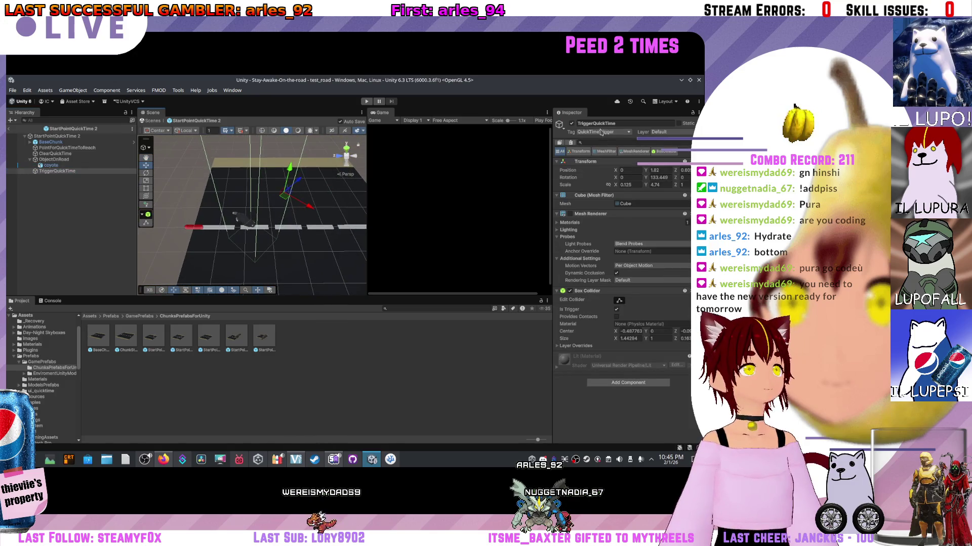
click(602, 132)
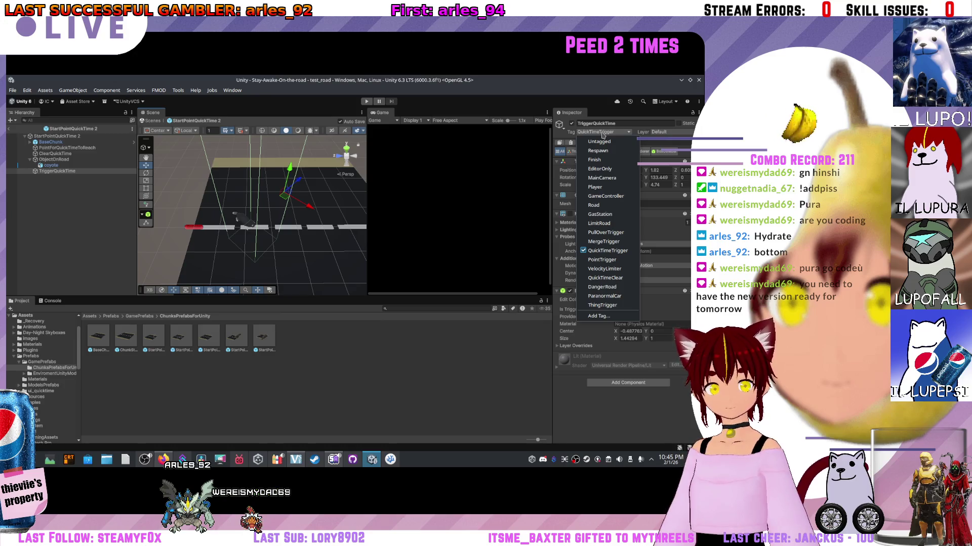
click(163, 340)
click(243, 342)
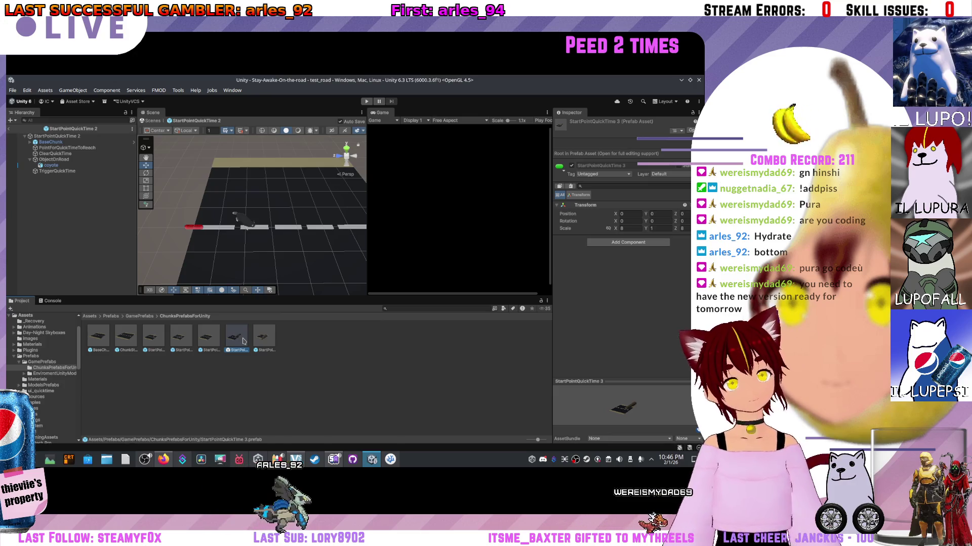
click(58, 171)
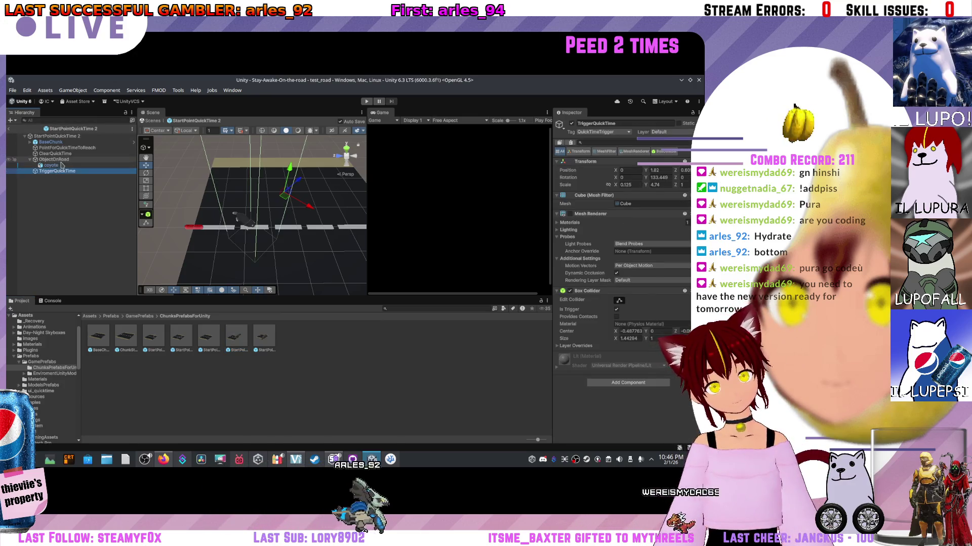
key(f)
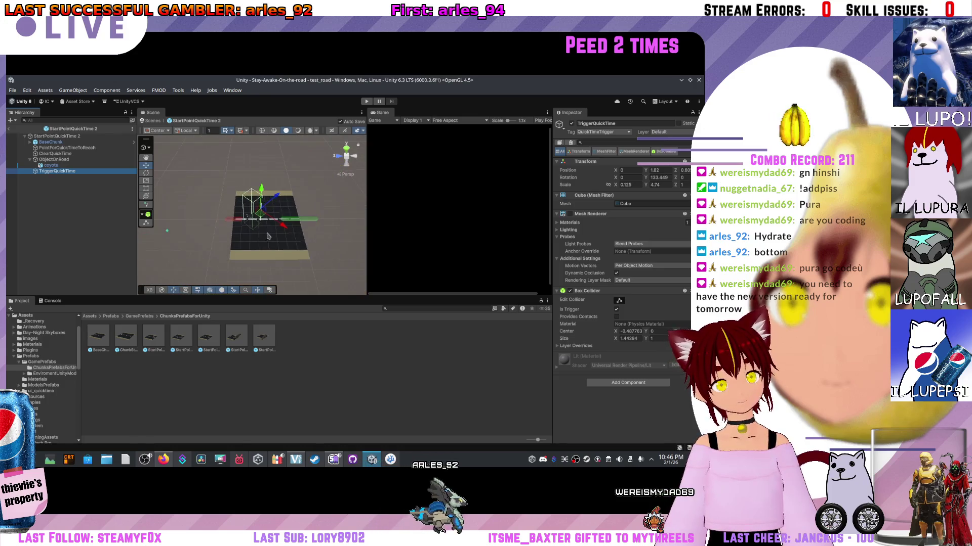
scroll(258, 237, up, 2)
mouse_move(256, 237)
mouse_down()
mouse_move(446, 318)
mouse_move(468, 276)
mouse_up()
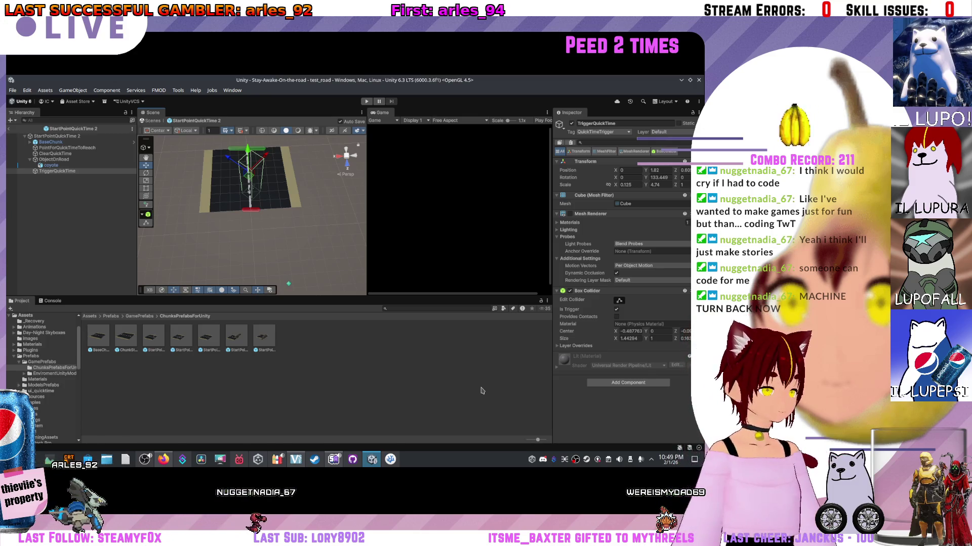
scroll(212, 195, up, 2)
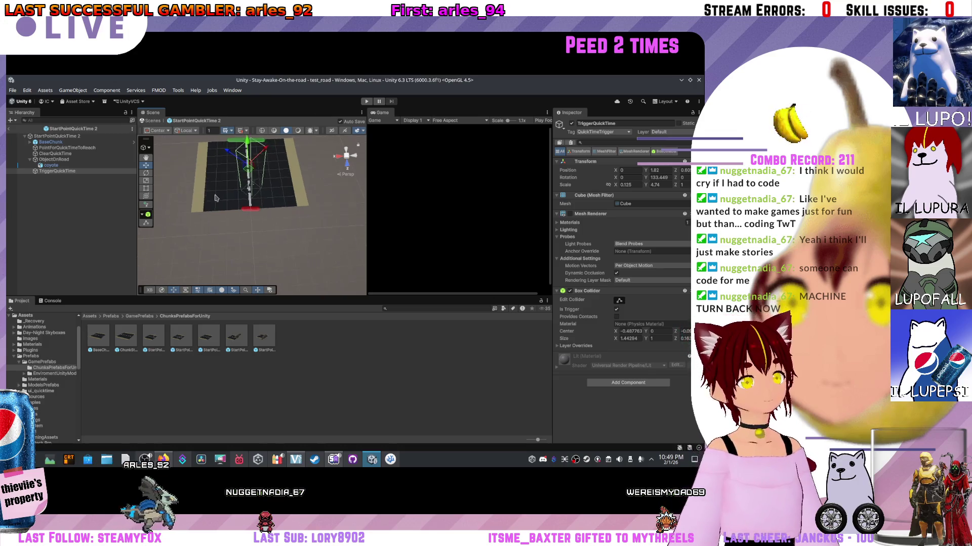
click(244, 201)
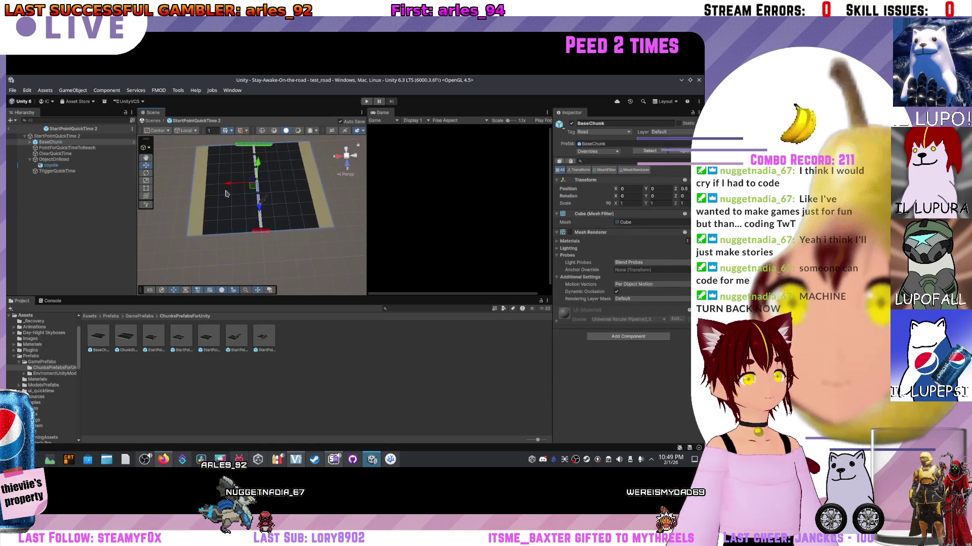
- Exit Prefab Mode, open BaseChunk for editing, and inspect the ChunkStartPoint and StartPointQuickTime prefabs
click(8, 128)
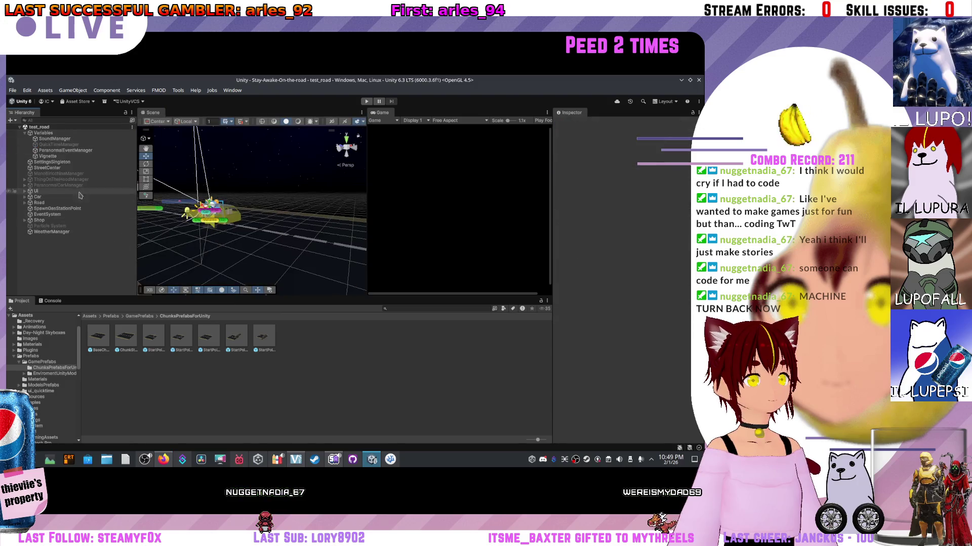
double_click(99, 337)
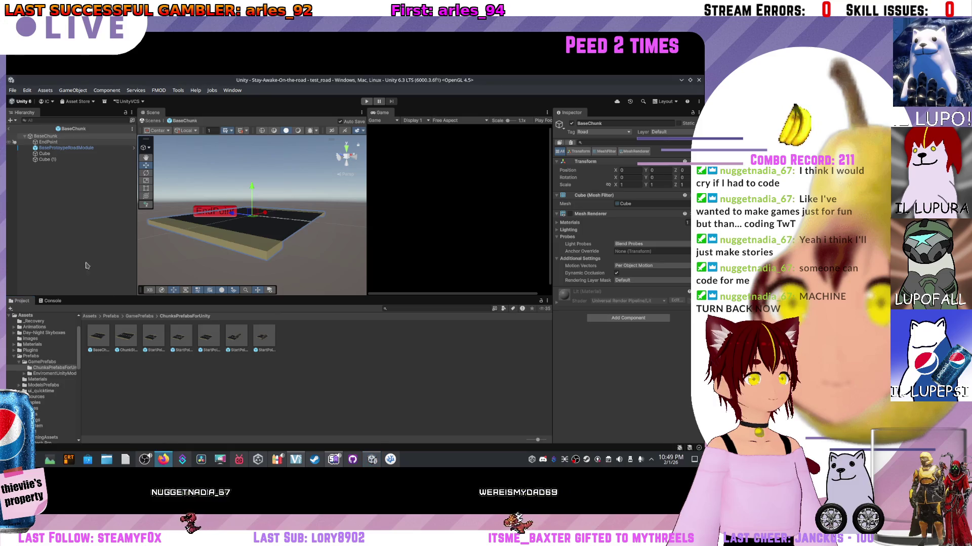
click(124, 339)
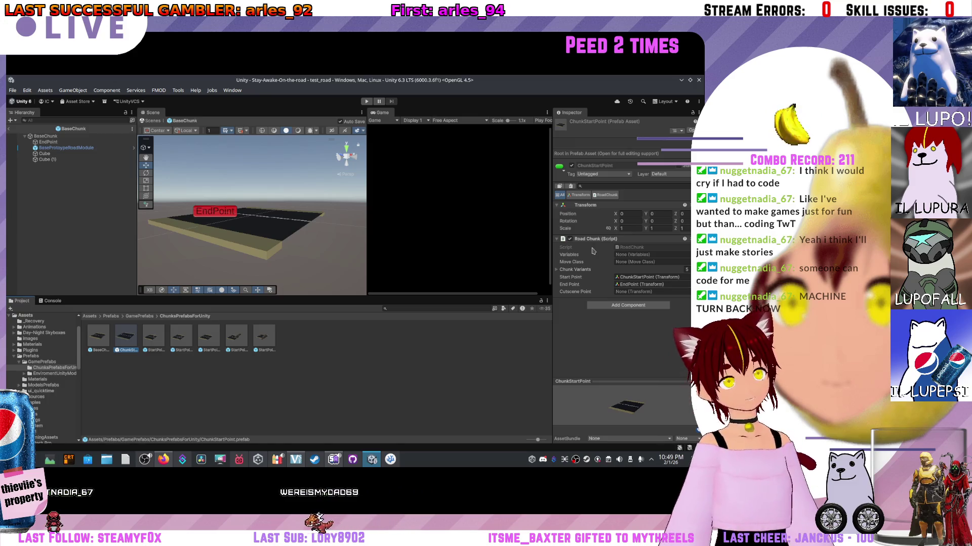
click(147, 339)
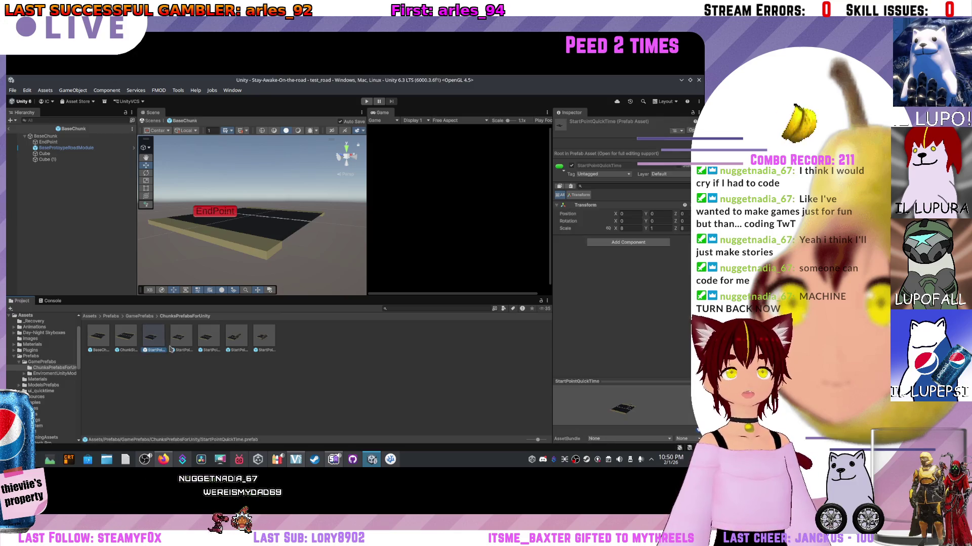
double_click(167, 348)
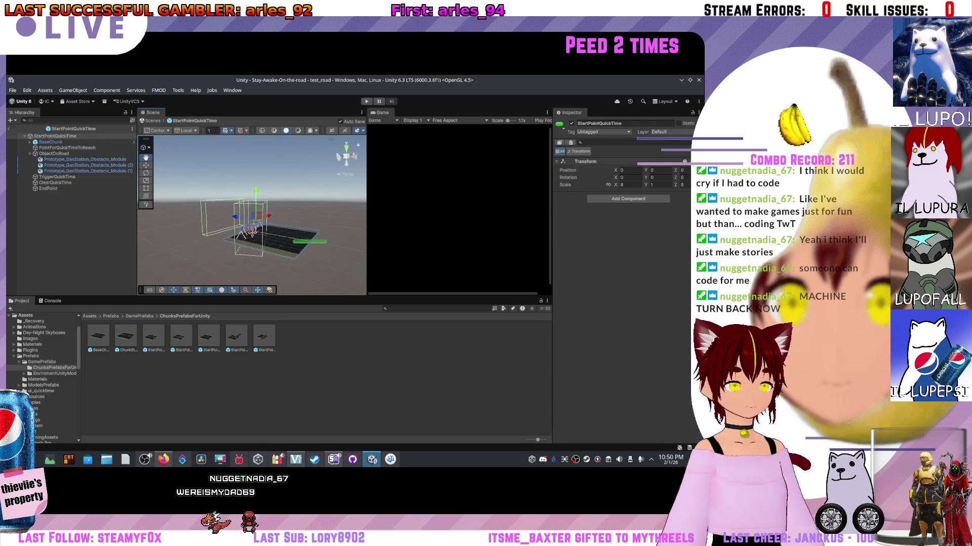
scroll(257, 265, up, 5)
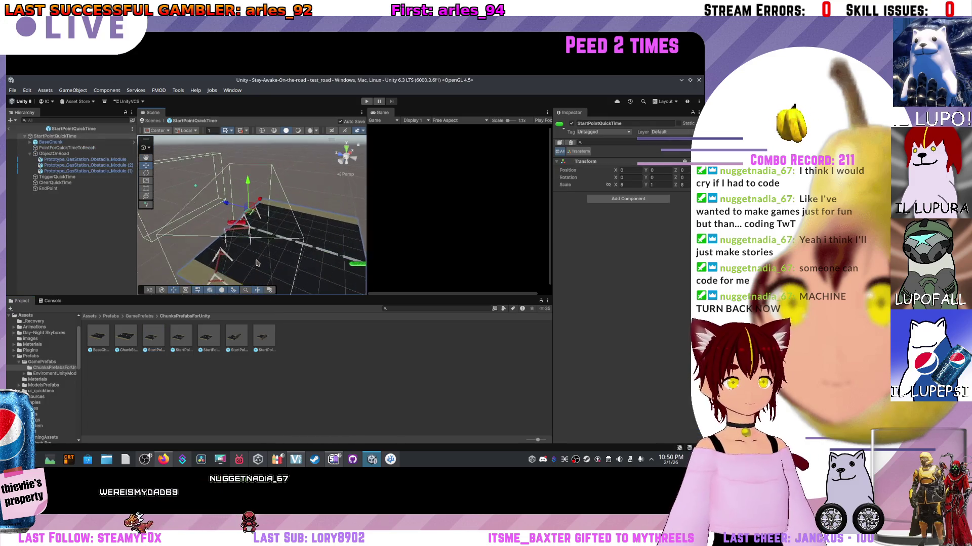
scroll(257, 263, up, 3)
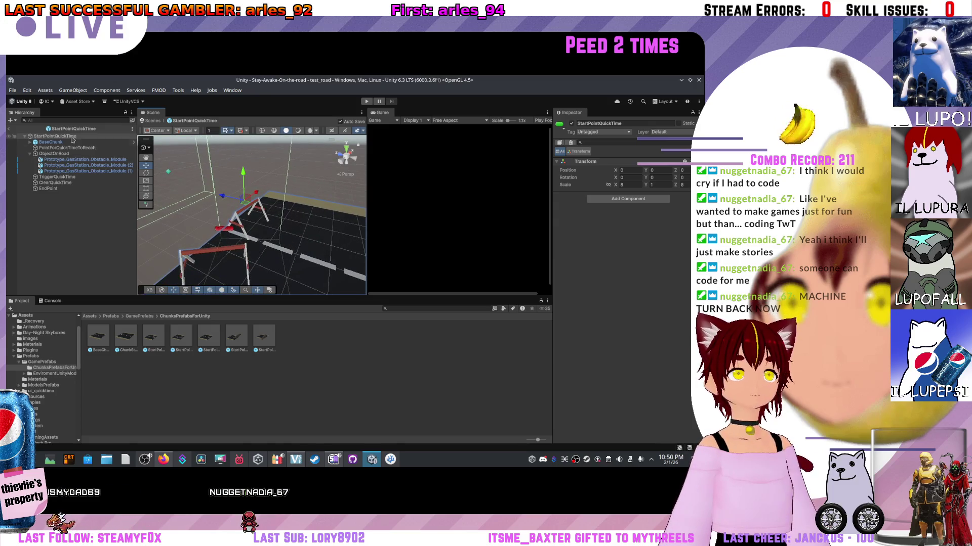
click(74, 147)
click(76, 154)
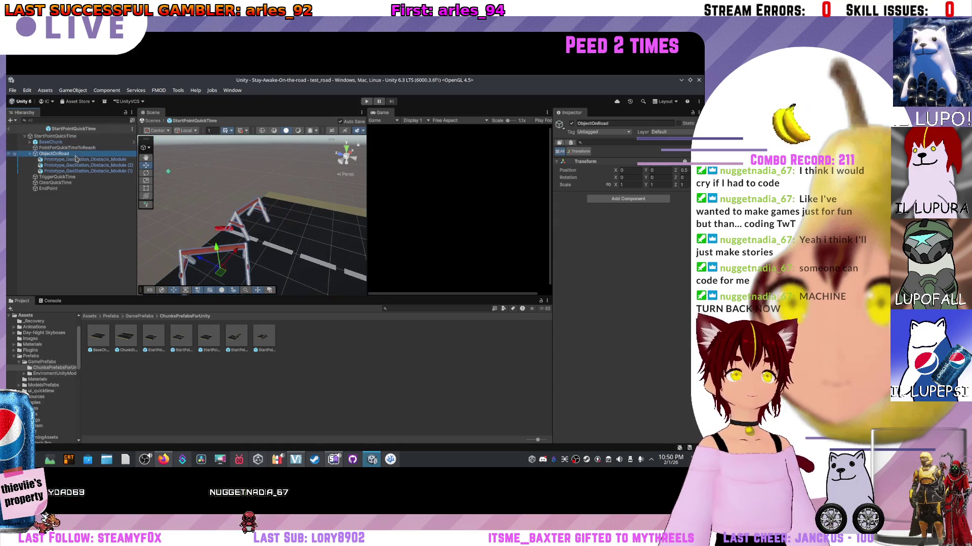
click(79, 165)
click(81, 176)
click(85, 188)
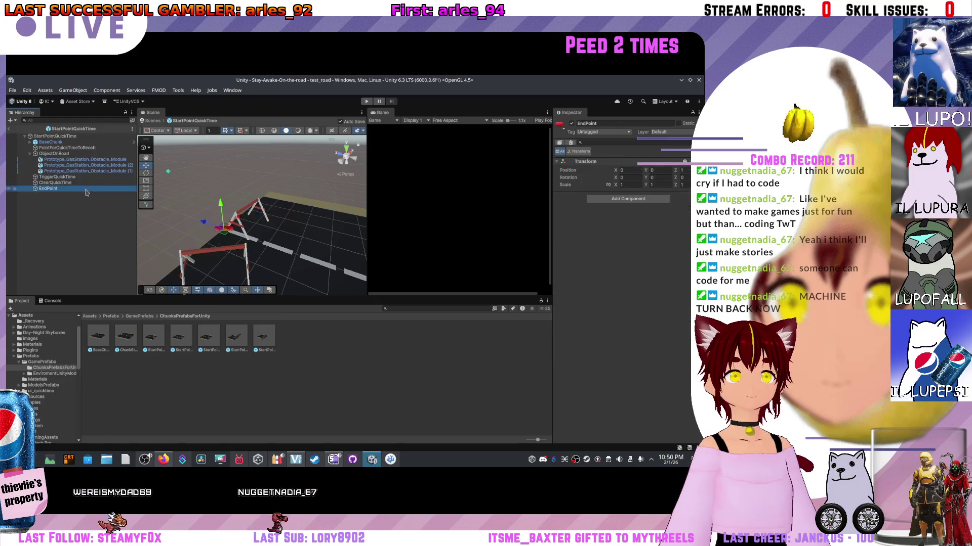
click(81, 177)
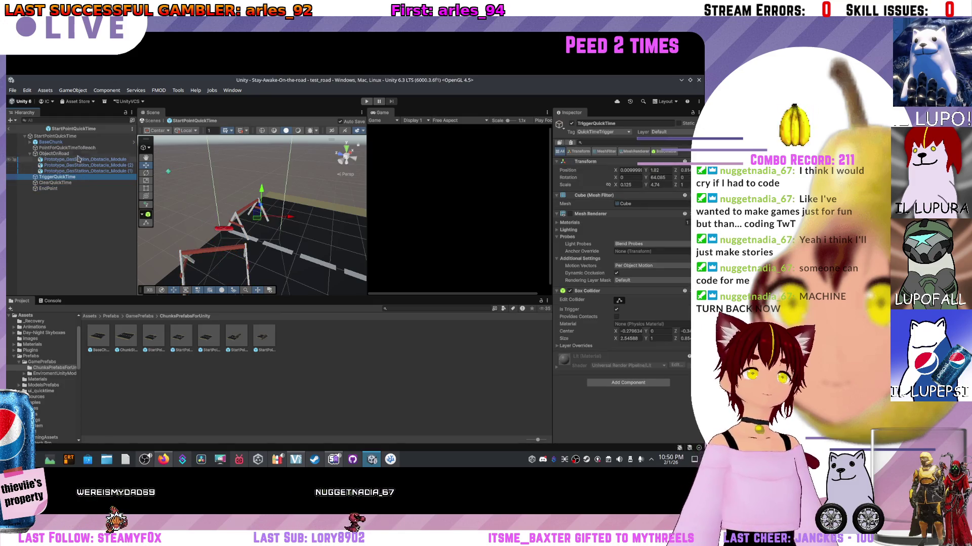
scroll(213, 201, down, 1)
drag(213, 201, 228, 258)
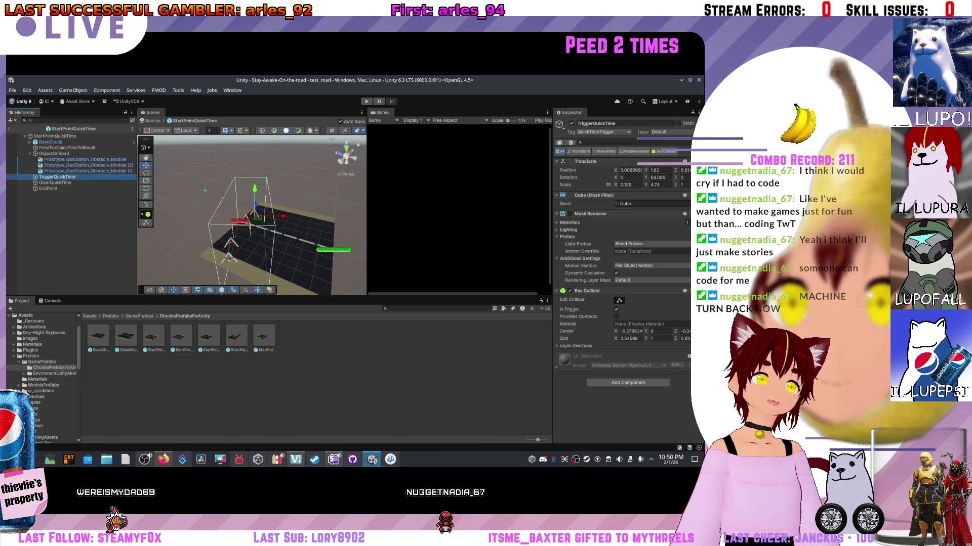
scroll(263, 242, down, 2)
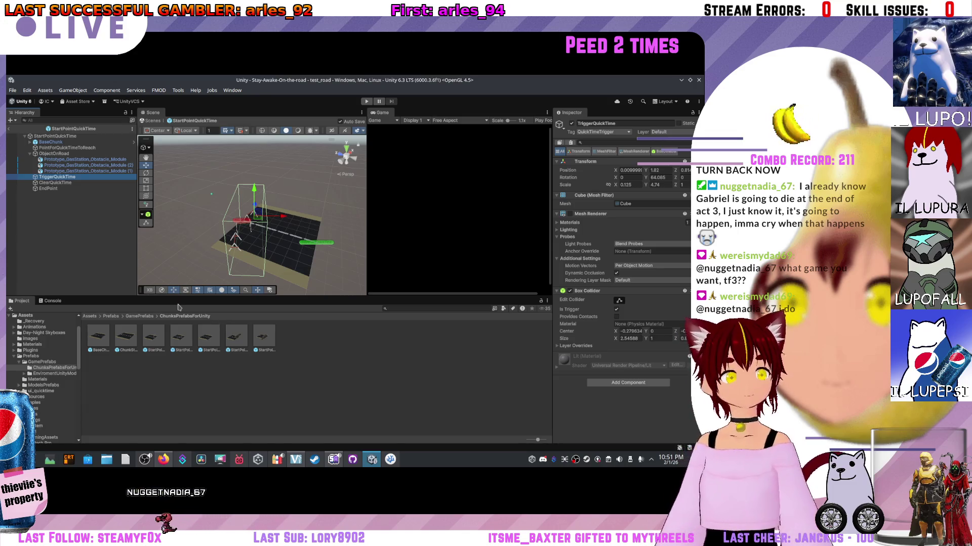
scroll(239, 284, up, 6)
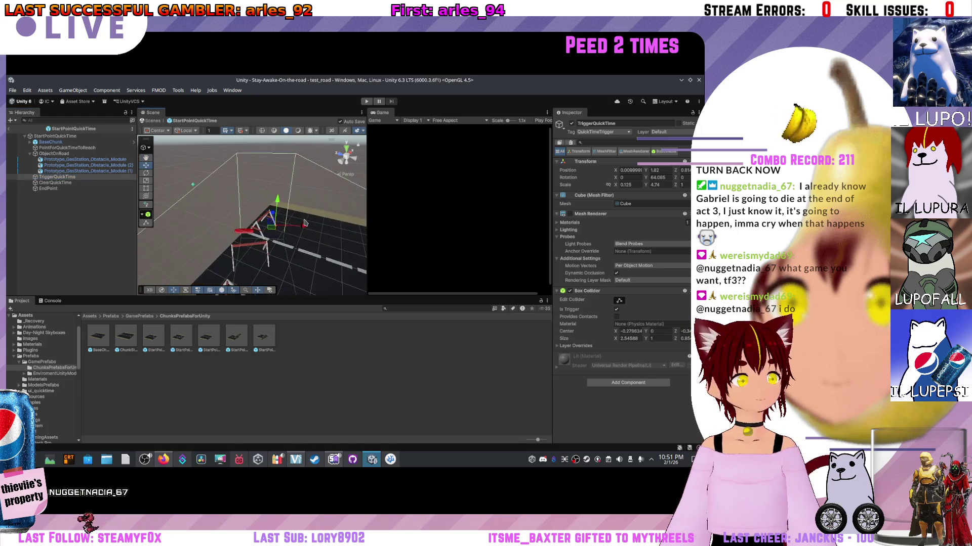
drag(286, 212, 227, 217)
double_click(56, 136)
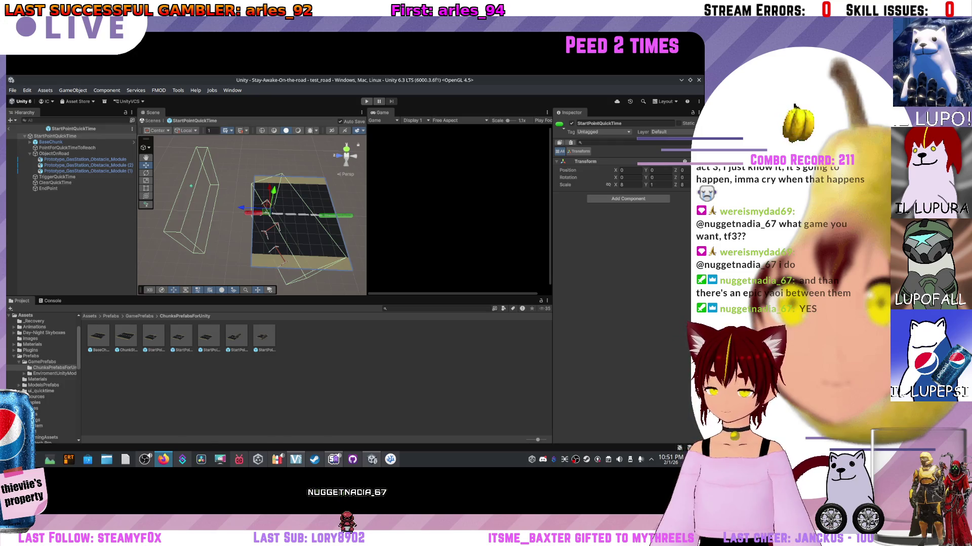
drag(267, 200, 290, 204)
click(153, 338)
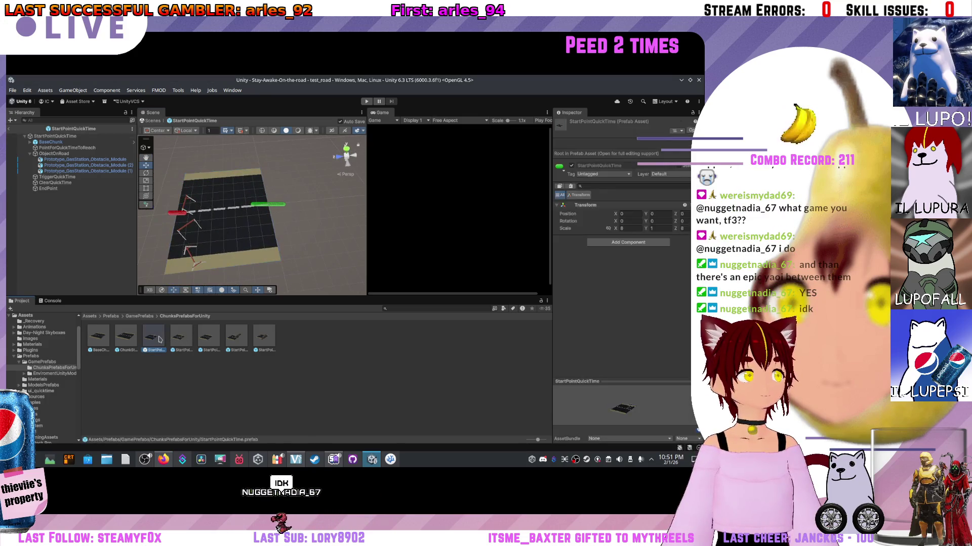
click(155, 336)
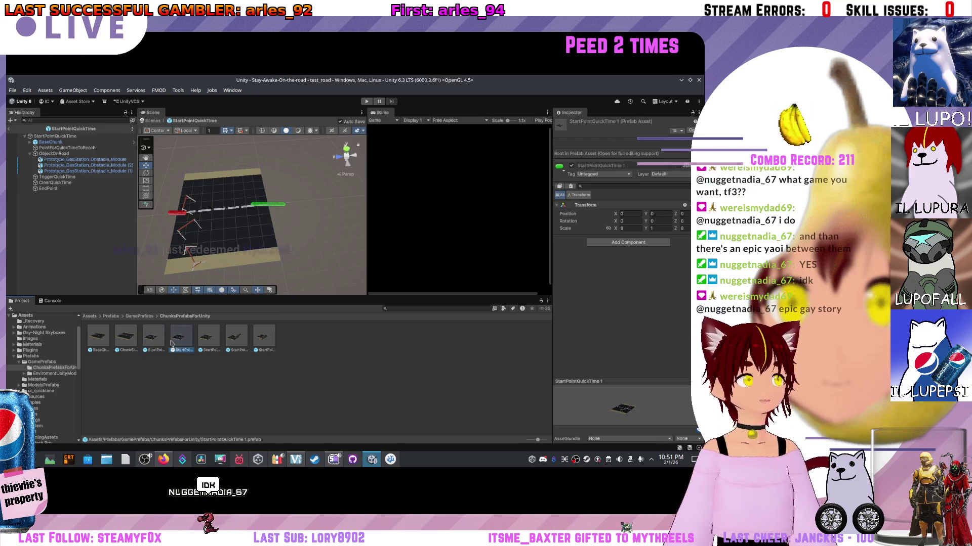
click(203, 338)
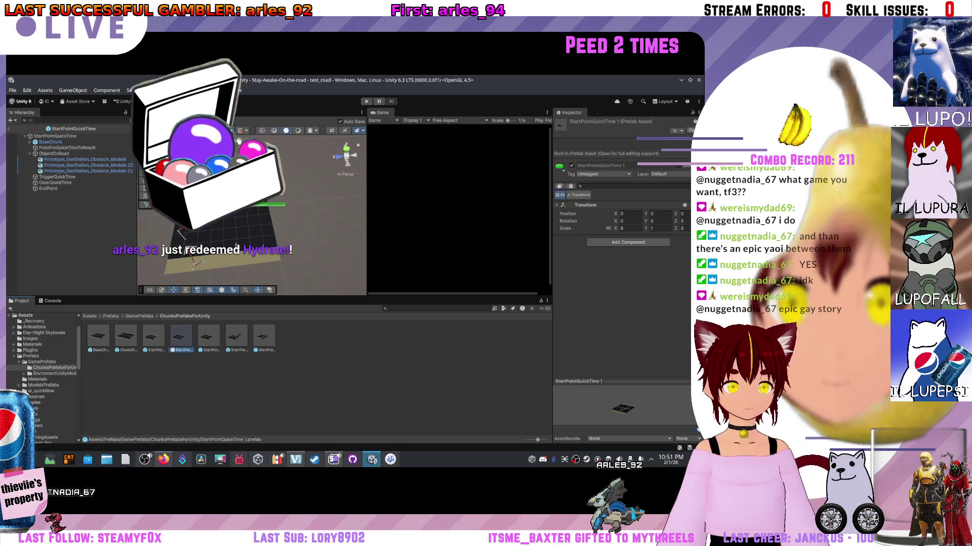
click(273, 208)
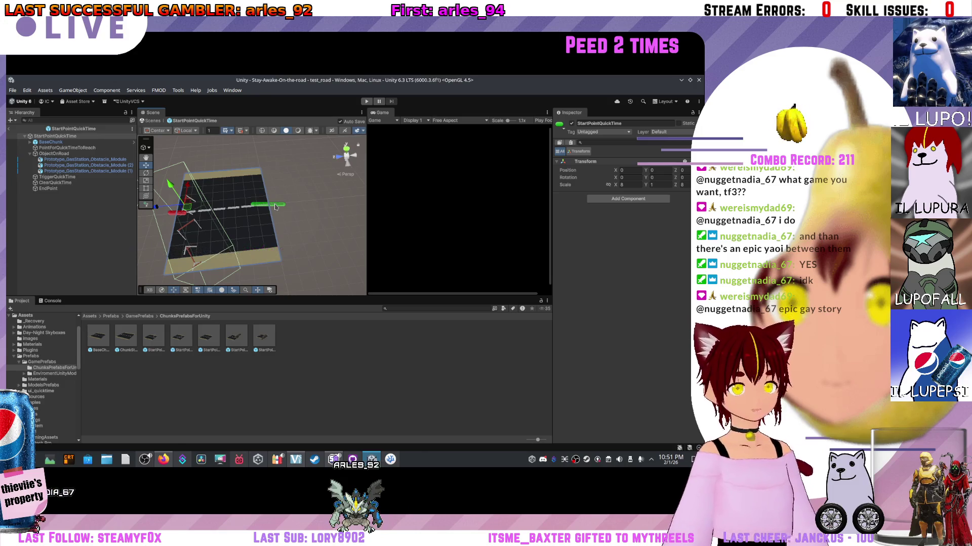
drag(212, 203, 236, 220)
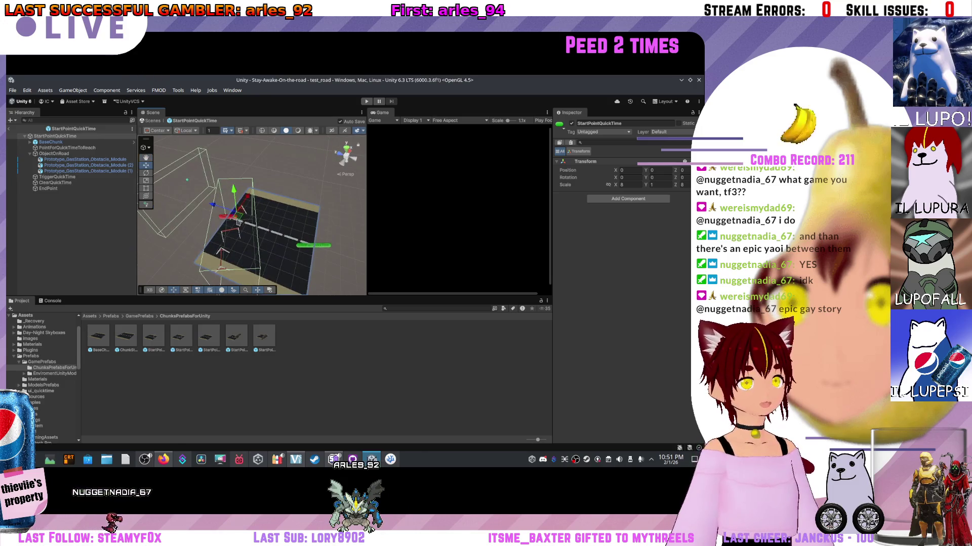
click(236, 215)
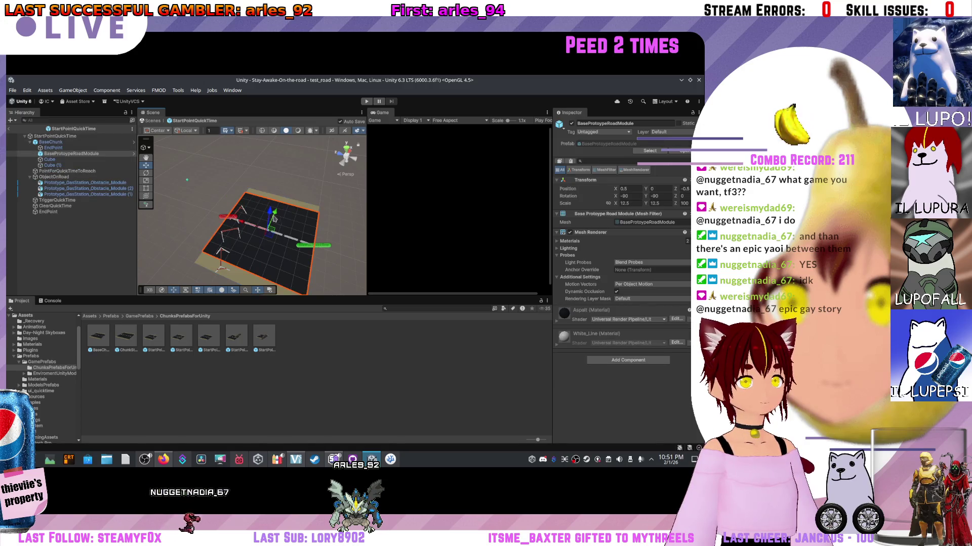
drag(262, 249, 298, 196)
scroll(298, 196, down, 5)
click(173, 179)
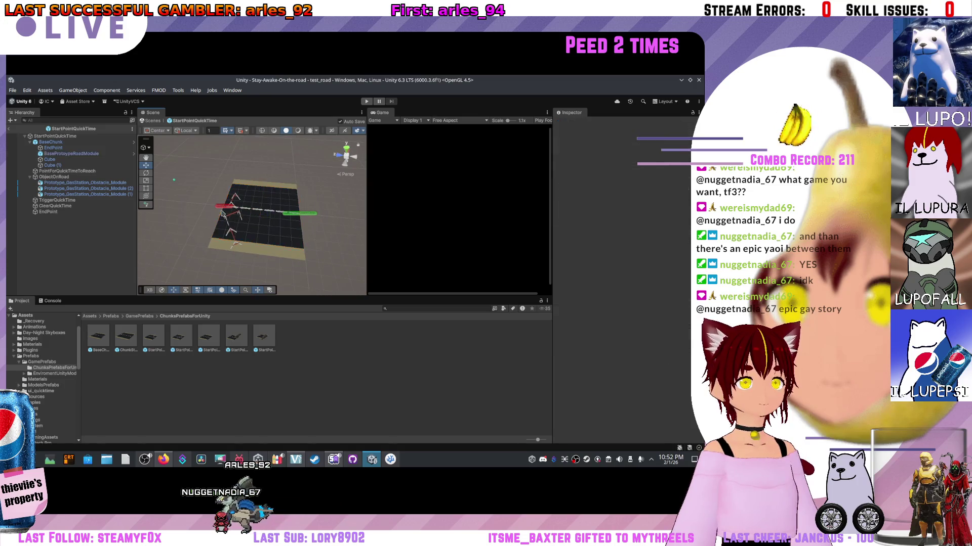
click(58, 136)
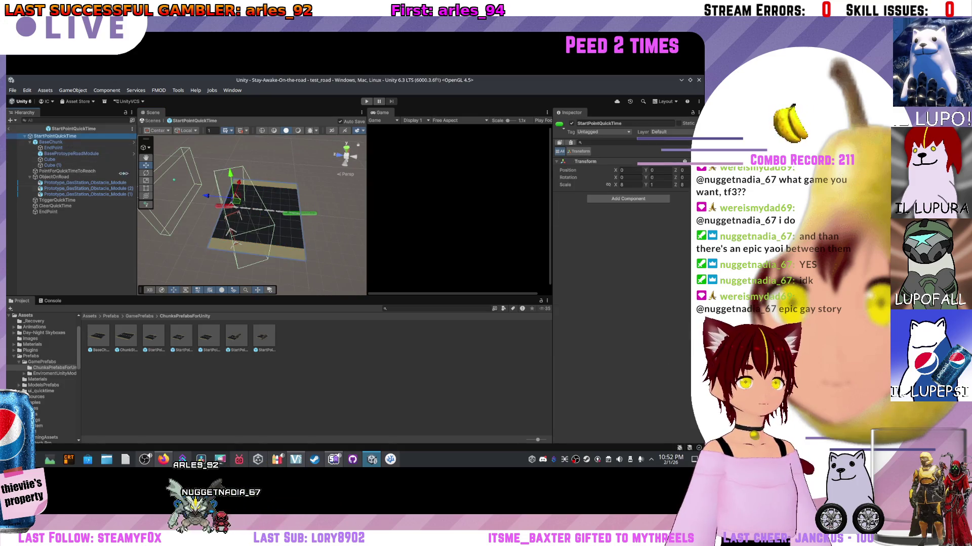
mouse_move(183, 204)
mouse_down()
mouse_move(190, 229)
mouse_move(322, 253)
mouse_move(290, 260)
mouse_up()
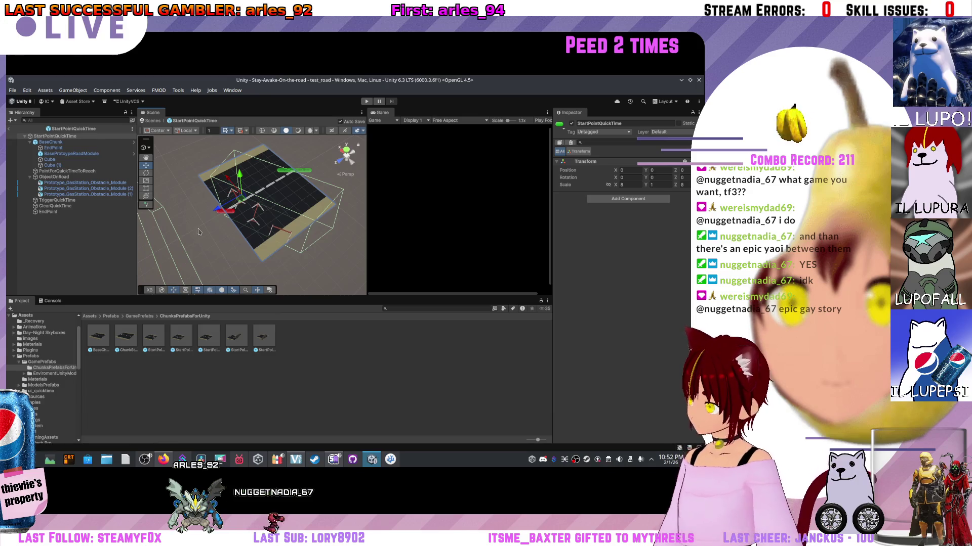
scroll(214, 230, up, 3)
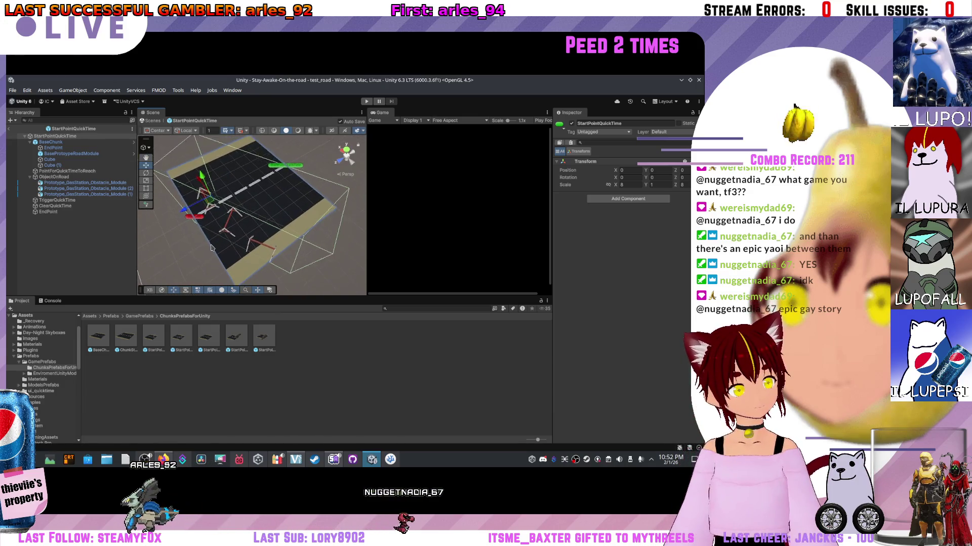
scroll(212, 247, down, 3)
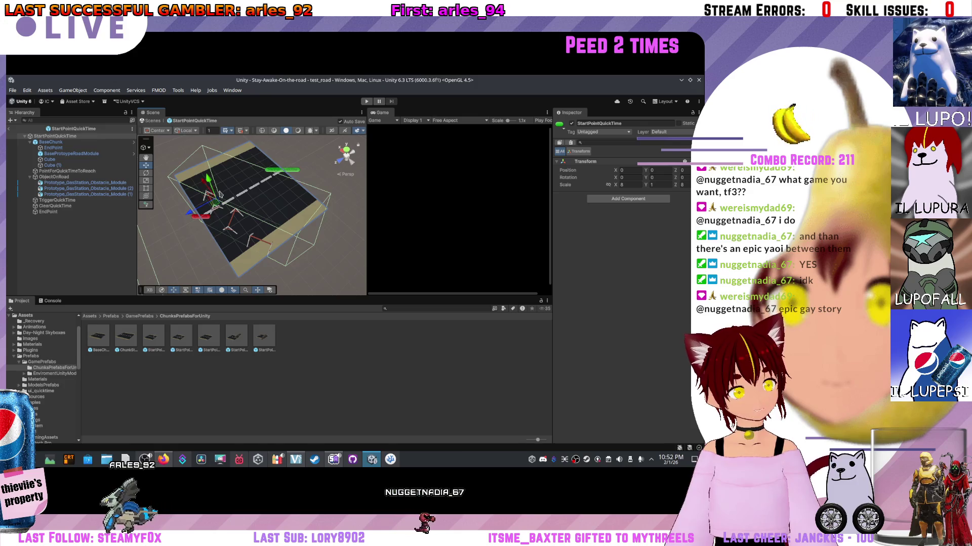
scroll(240, 205, up, 4)
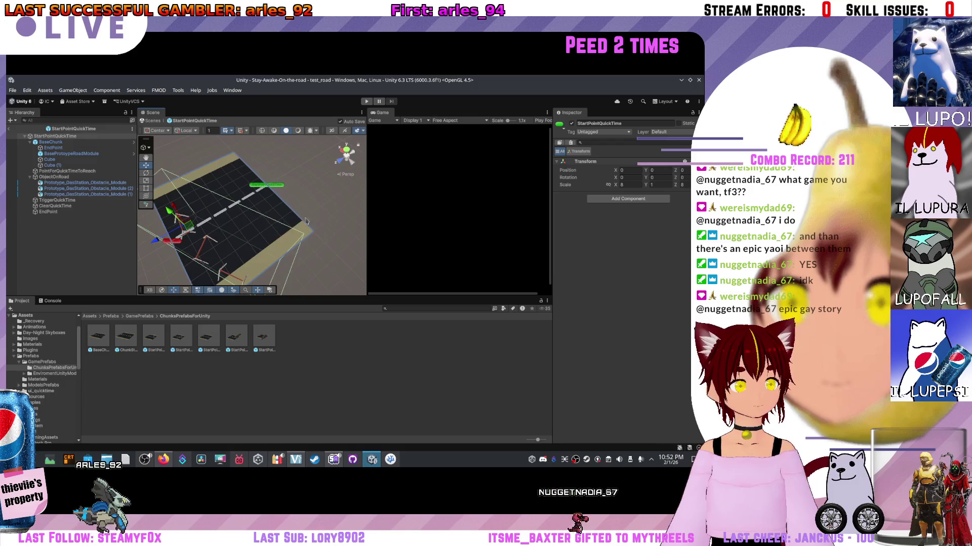
drag(250, 215, 218, 223)
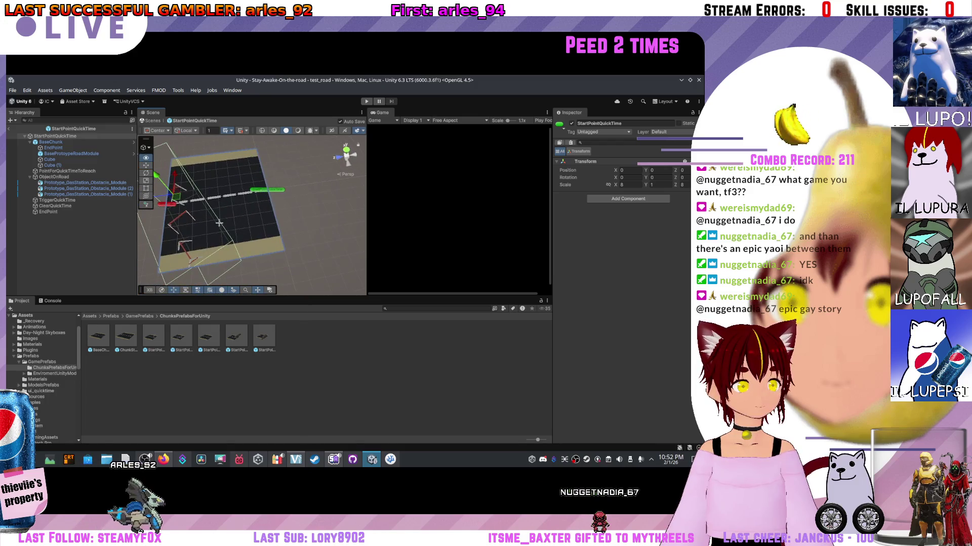
click(155, 344)
double_click(151, 340)
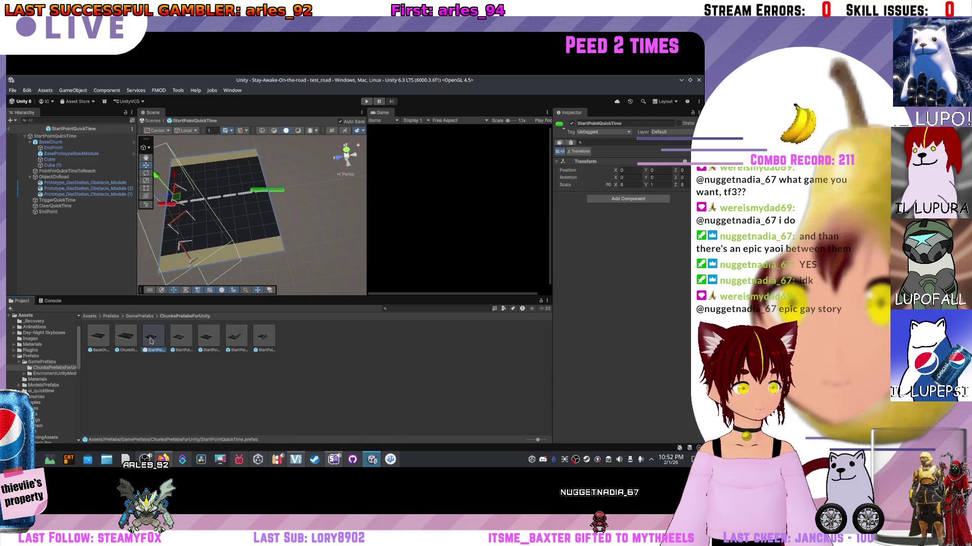
drag(236, 240, 253, 149)
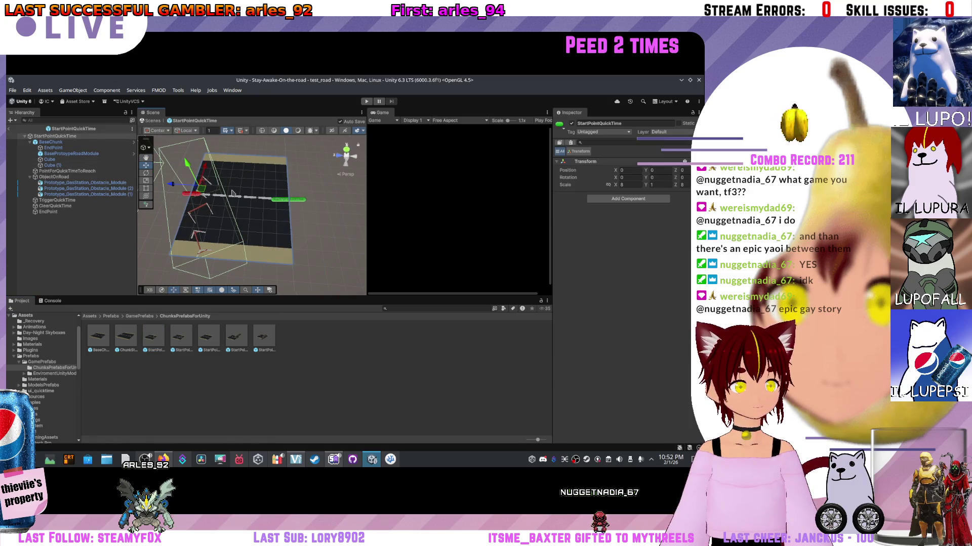
click(55, 143)
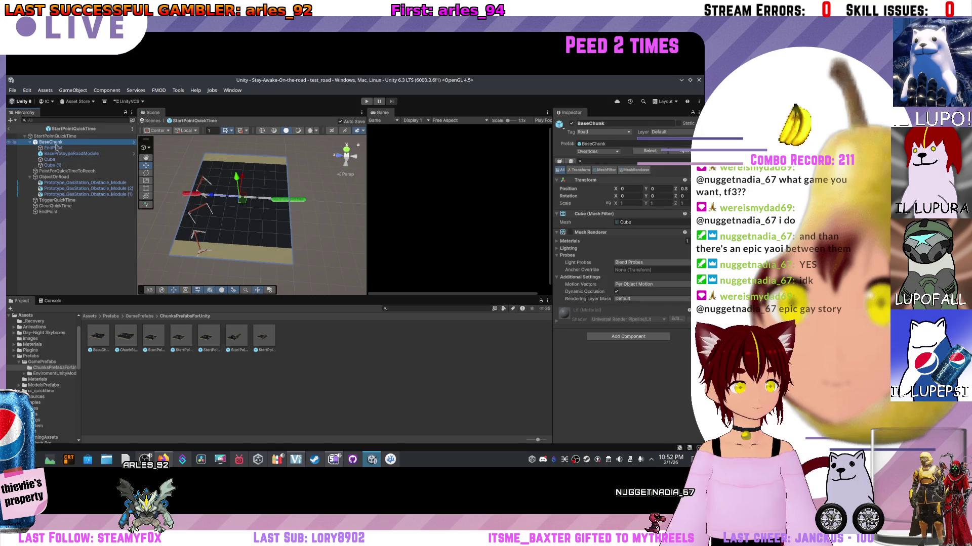
- Delete BaseChunk from the StartPointQuickTime prefab and undo an accidental root move
key(Delete)
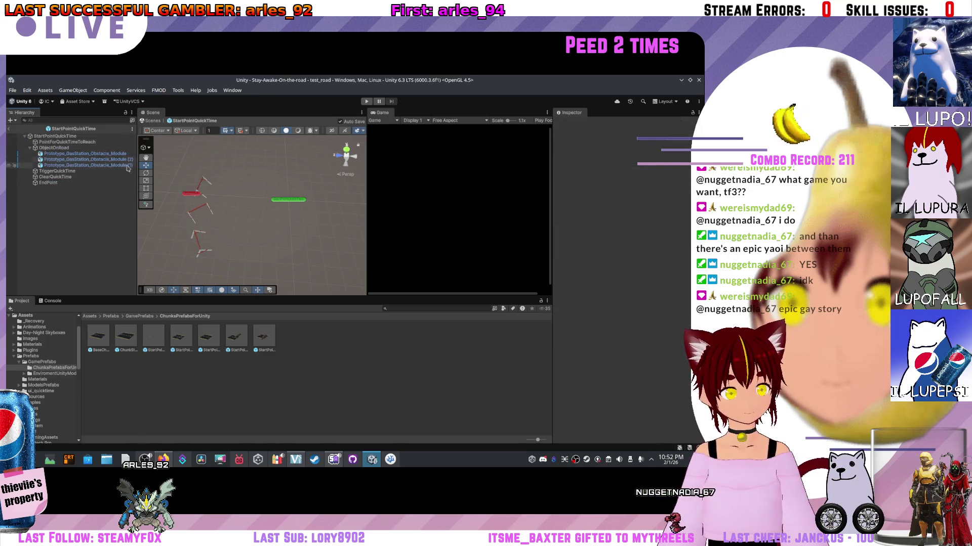
click(284, 202)
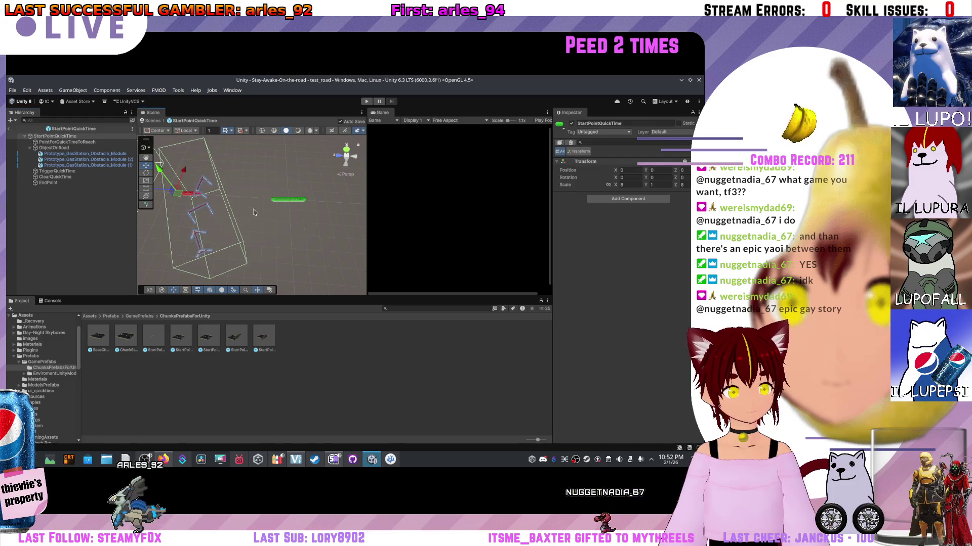
mouse_move(285, 205)
mouse_down()
mouse_move(171, 199)
mouse_move(251, 210)
mouse_move(267, 223)
mouse_move(183, 174)
mouse_up()
key(ctrl+z)
- Check the prefab's obstacle and EndPoint objects and set transform handles to Pivot
click(61, 148)
click(73, 159)
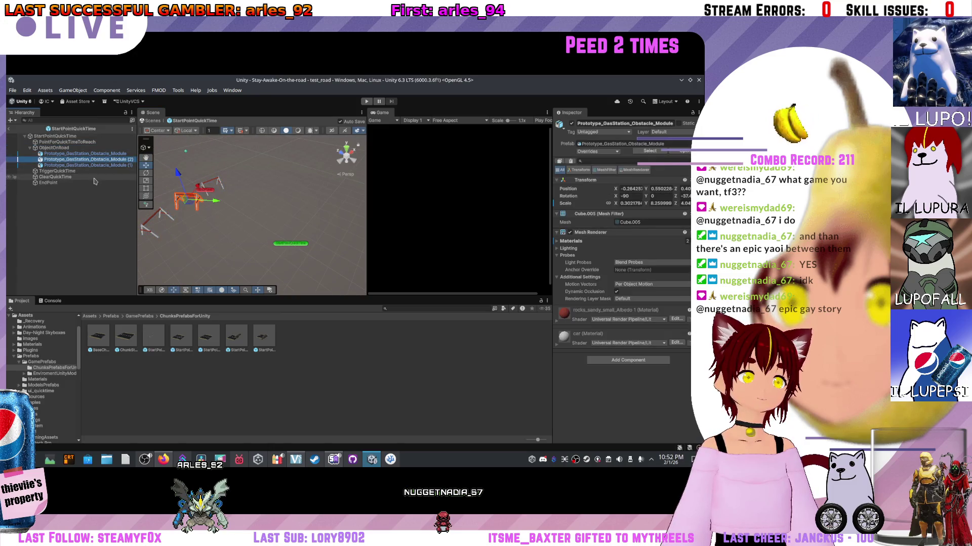
click(94, 182)
click(303, 249)
mouse_move(303, 249)
mouse_down()
mouse_move(234, 306)
mouse_move(317, 278)
mouse_up()
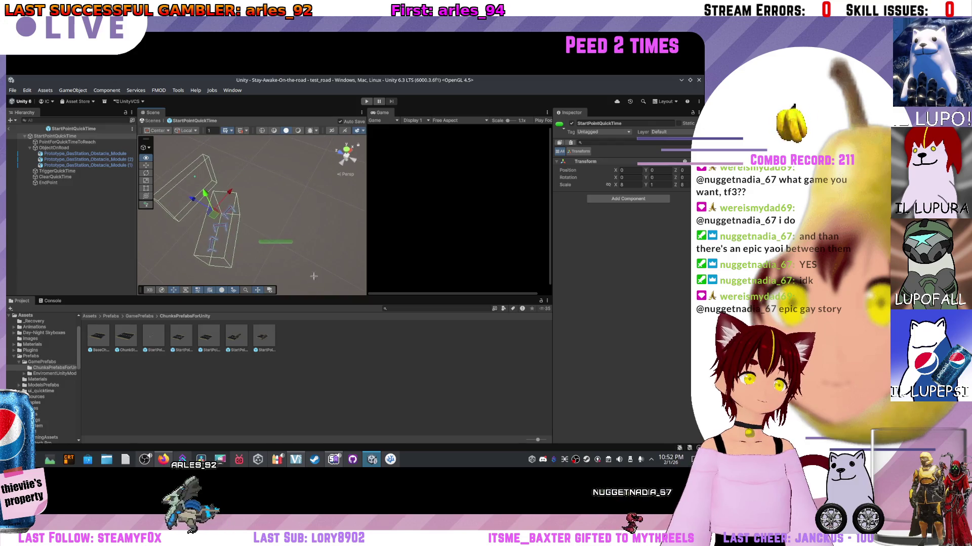
click(160, 132)
click(160, 150)
- Orbit around the prefab to inspect the obstacle outlines
drag(284, 218, 351, 230)
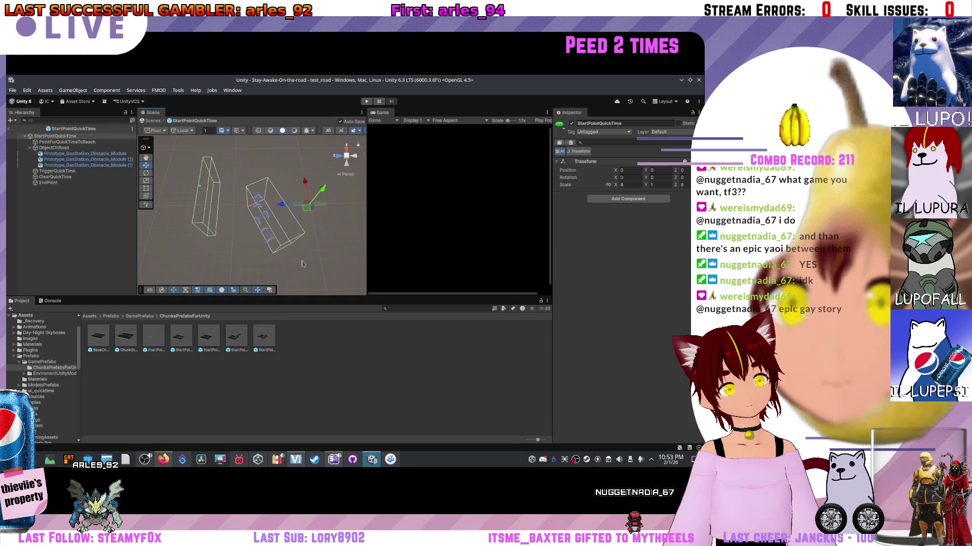
drag(302, 264, 425, 300)
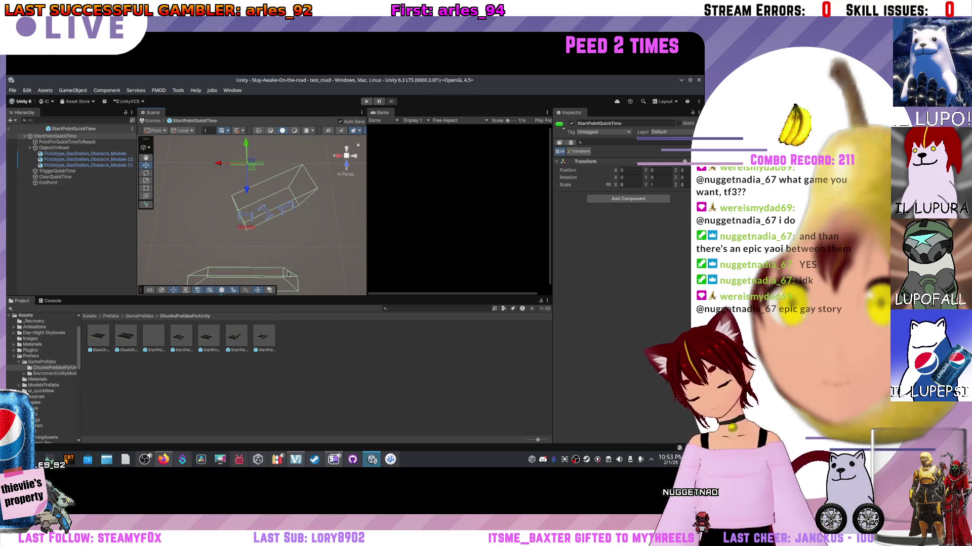
mouse_move(213, 213)
mouse_down()
mouse_move(501, 211)
mouse_move(292, 215)
mouse_move(296, 195)
mouse_move(253, 213)
mouse_up()
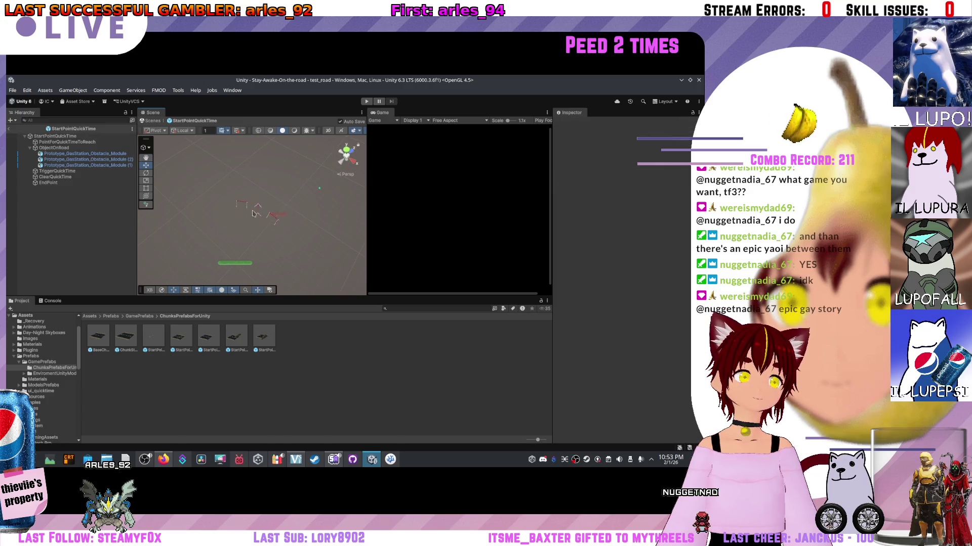
click(272, 221)
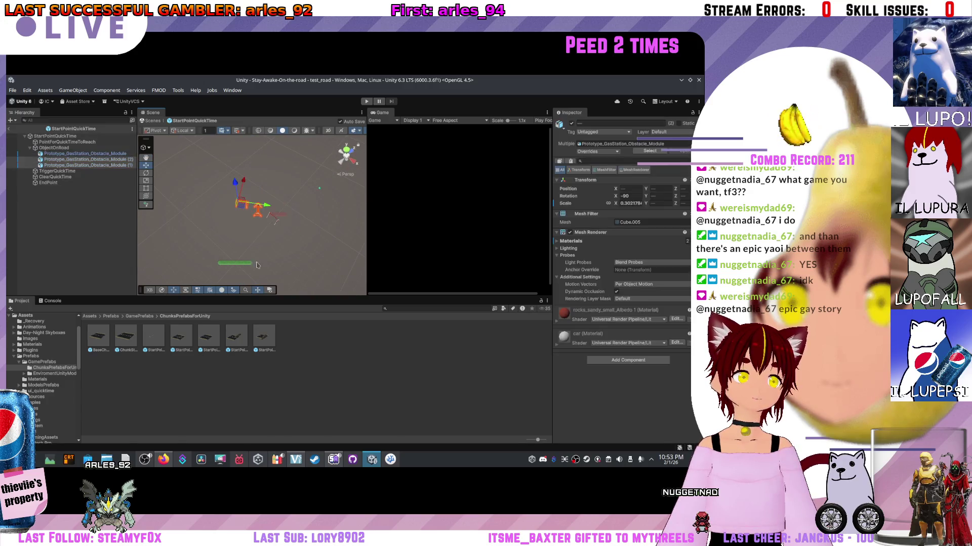
click(293, 251)
- Open StartPointQuickTime 1 and delete its BaseChunk road
double_click(213, 337)
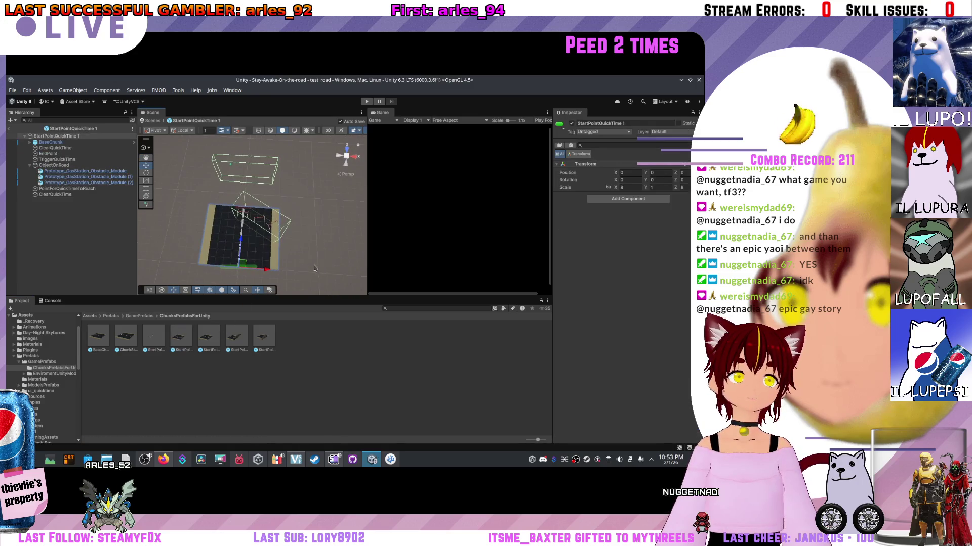
click(266, 263)
drag(267, 263, 218, 248)
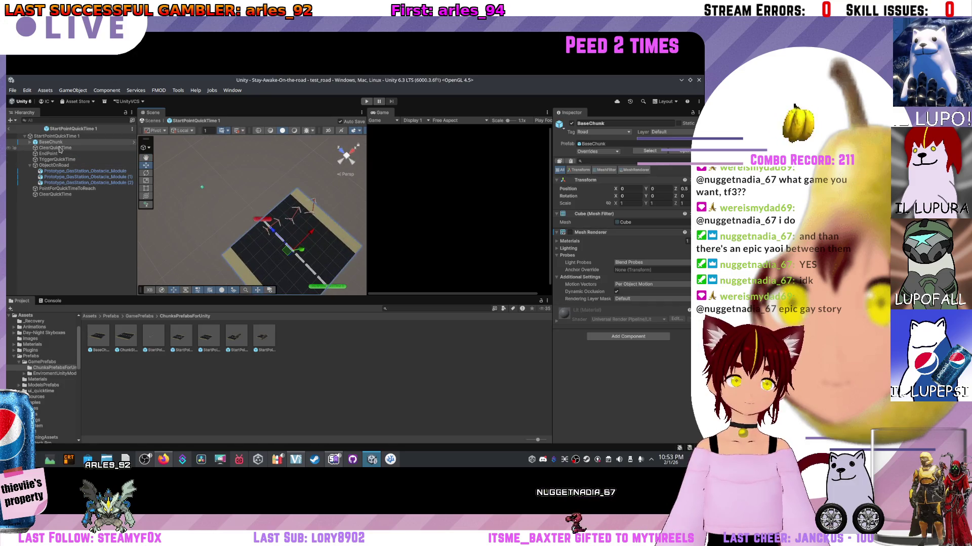
key(Delete)
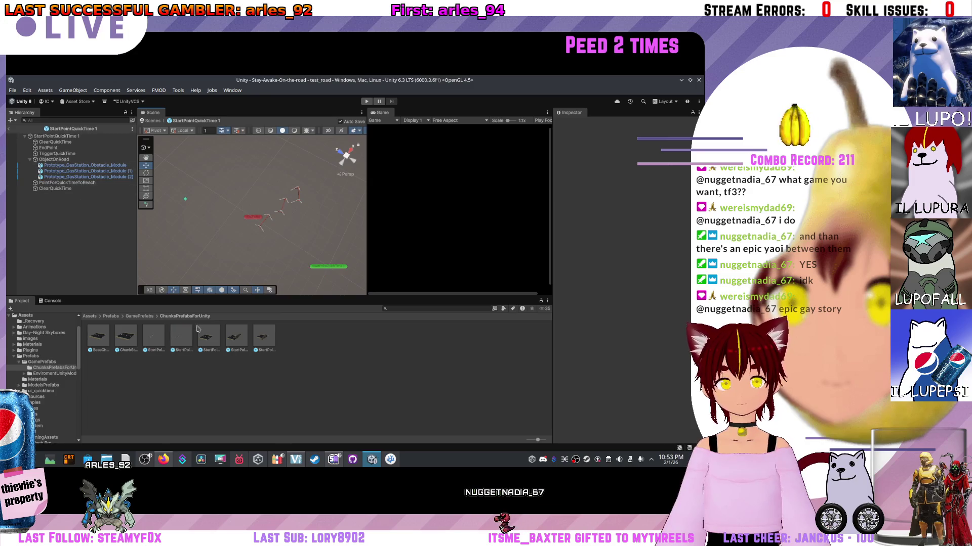
double_click(209, 338)
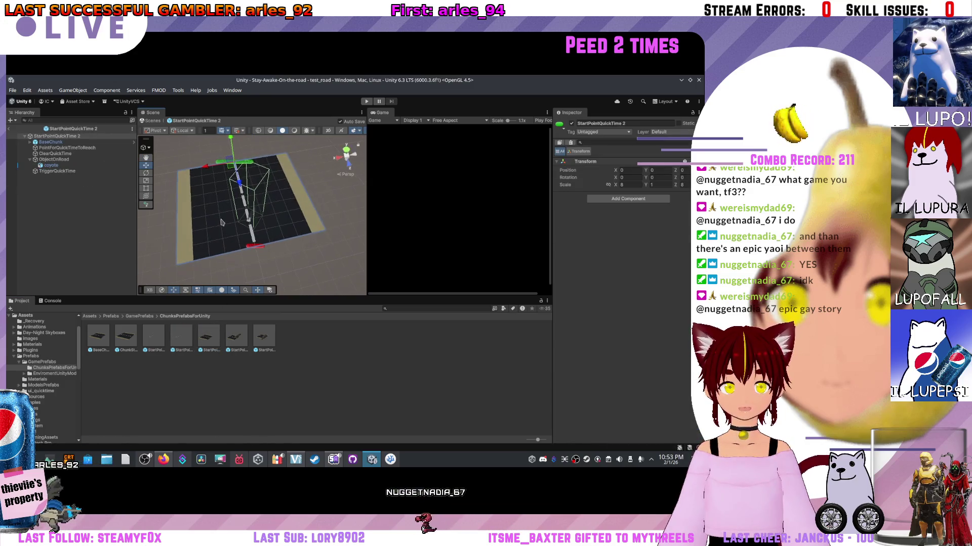
- Delete the BaseChunk road from StartPointQuickTime 2
drag(208, 200, 209, 176)
click(208, 195)
key(Delete)
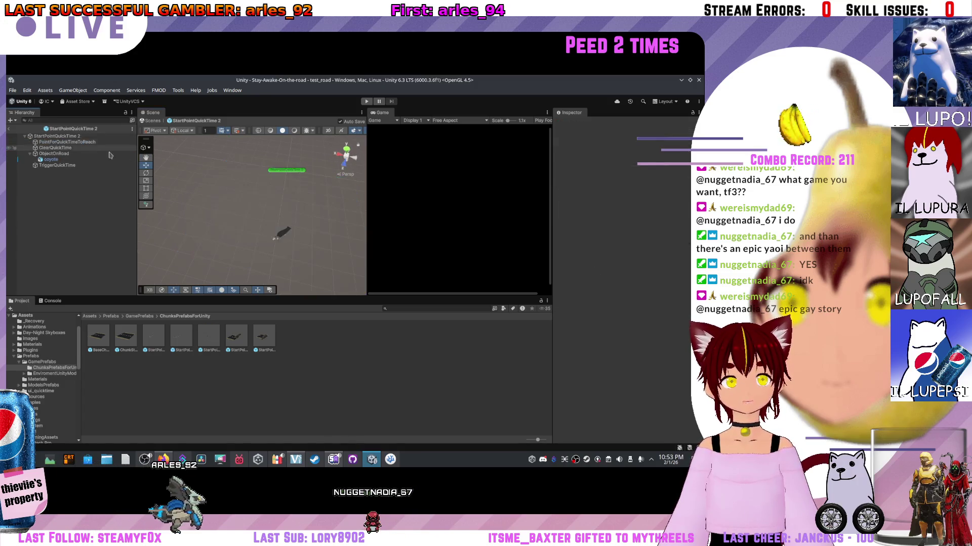
click(270, 223)
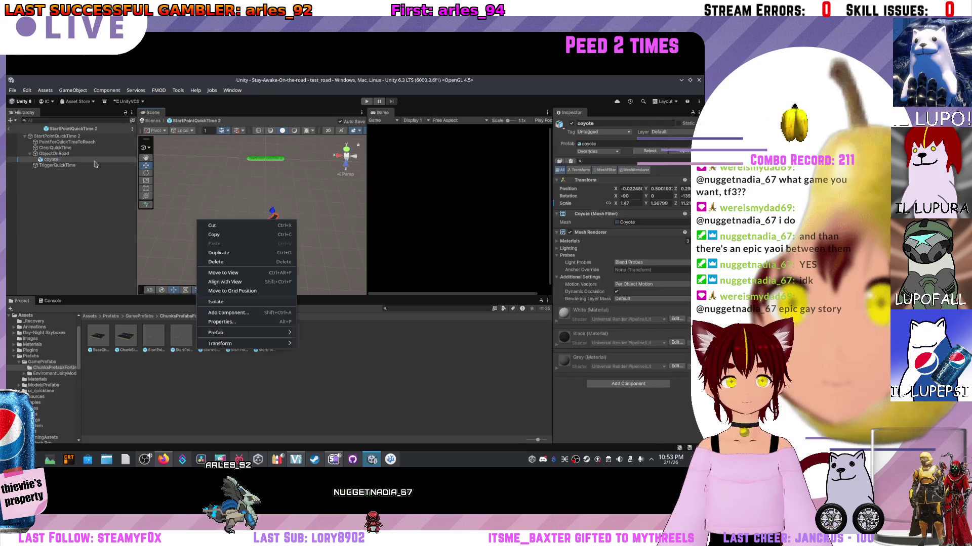
mouse_move(283, 228)
mouse_down()
mouse_move(434, 200)
mouse_move(511, 165)
mouse_up()
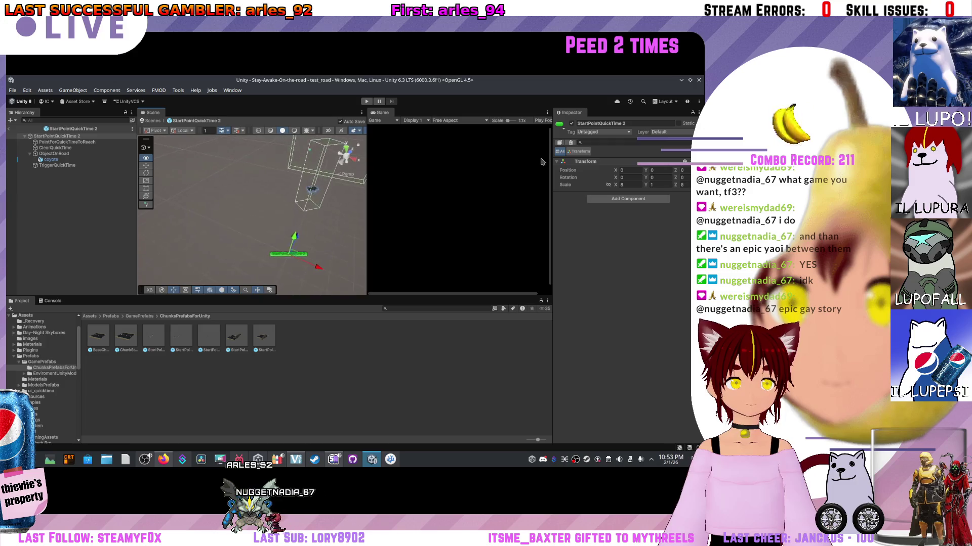
- Open StartPointQuickTime 3 and delete its BaseChunk, leaving the Fallen_Log
double_click(236, 337)
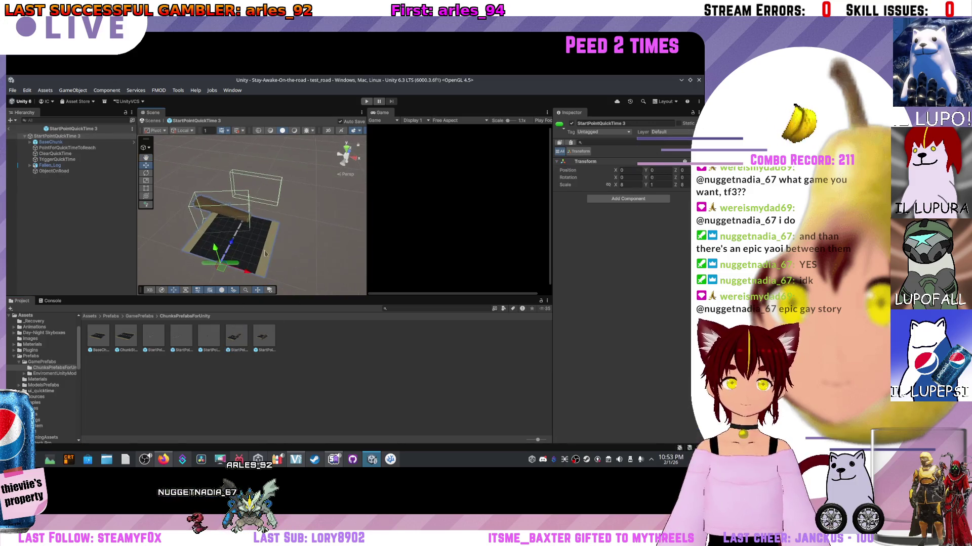
click(80, 148)
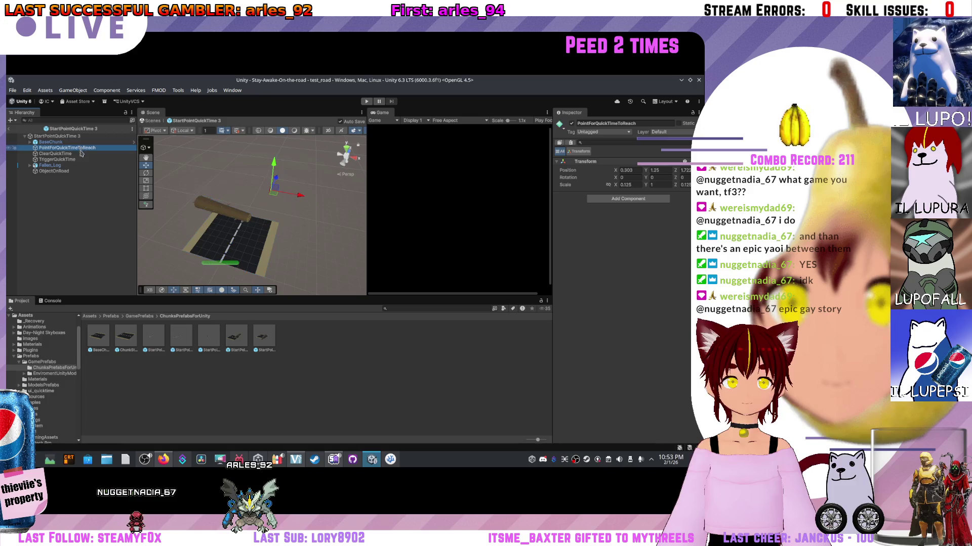
click(82, 172)
click(82, 159)
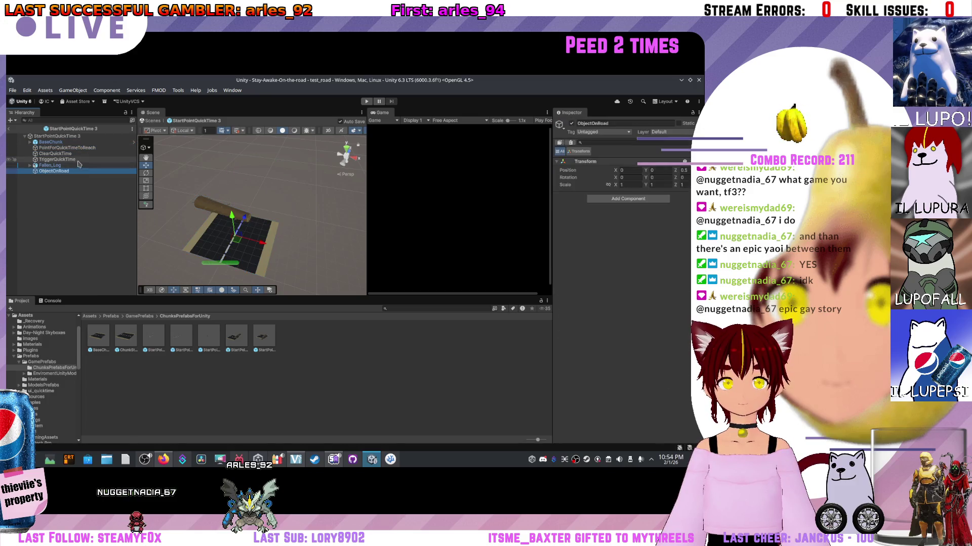
click(69, 136)
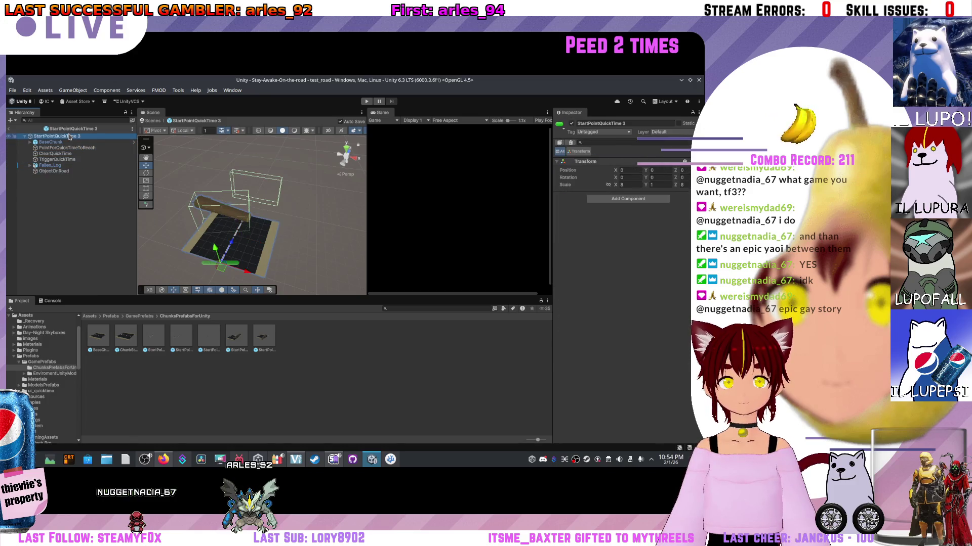
click(58, 142)
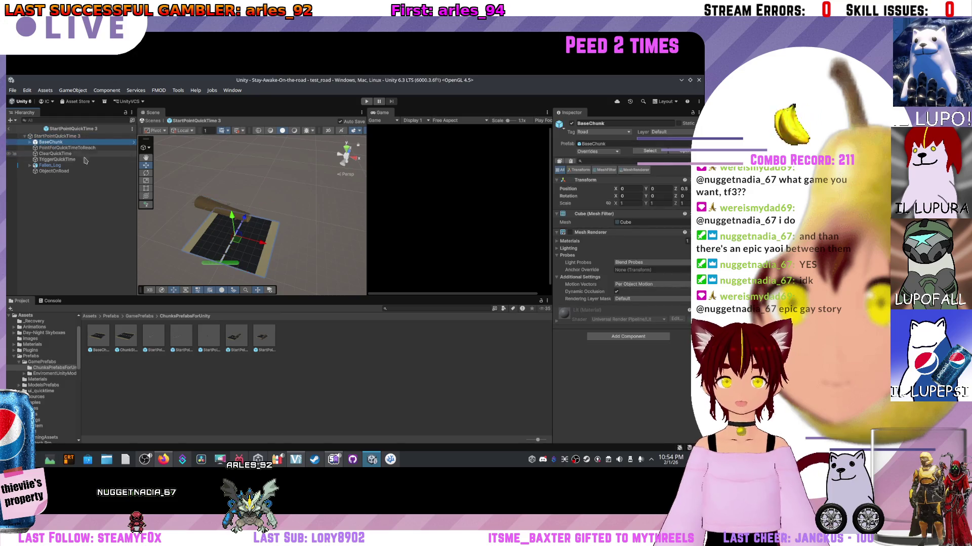
key(Delete)
scroll(229, 213, up, 3)
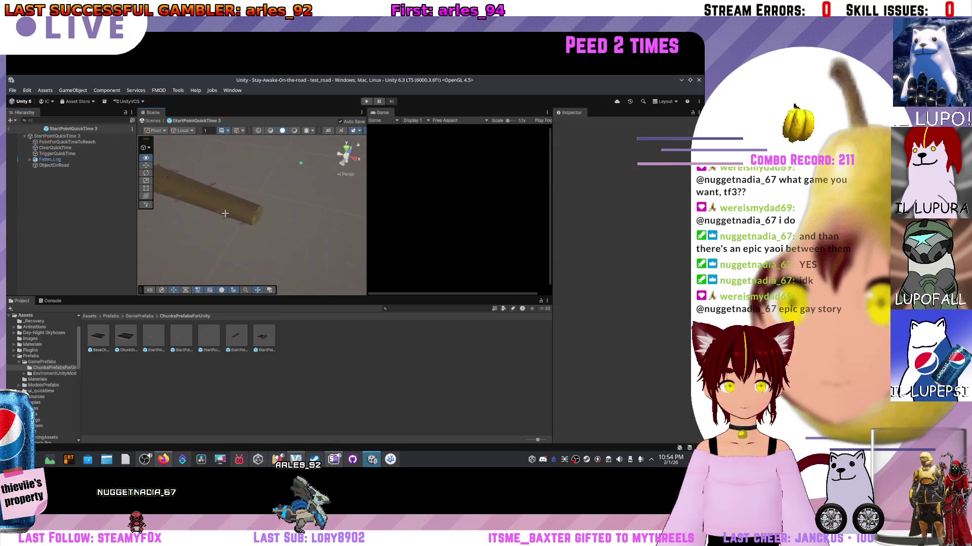
click(229, 213)
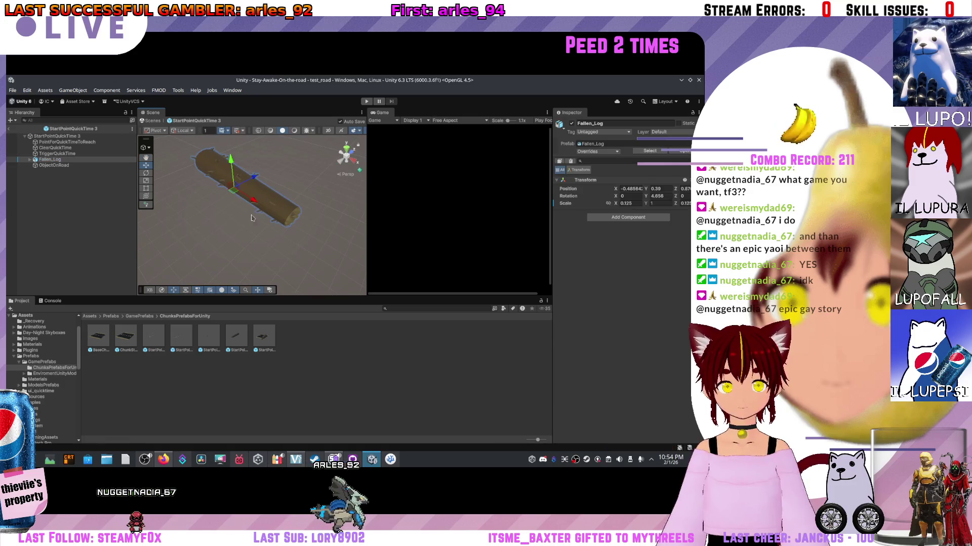
- Open StartPointQuickTime 4 and delete BaseChunk along with its Cube children
double_click(269, 337)
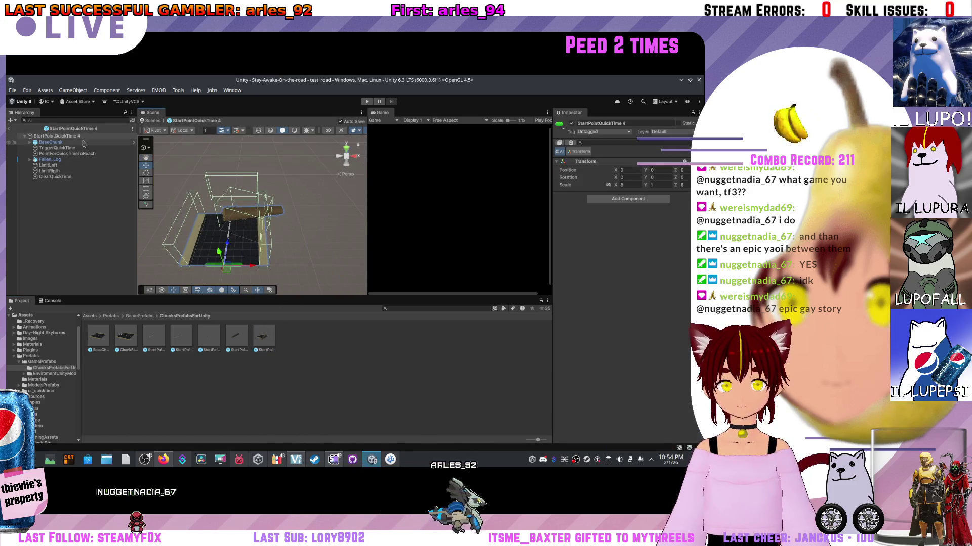
click(61, 136)
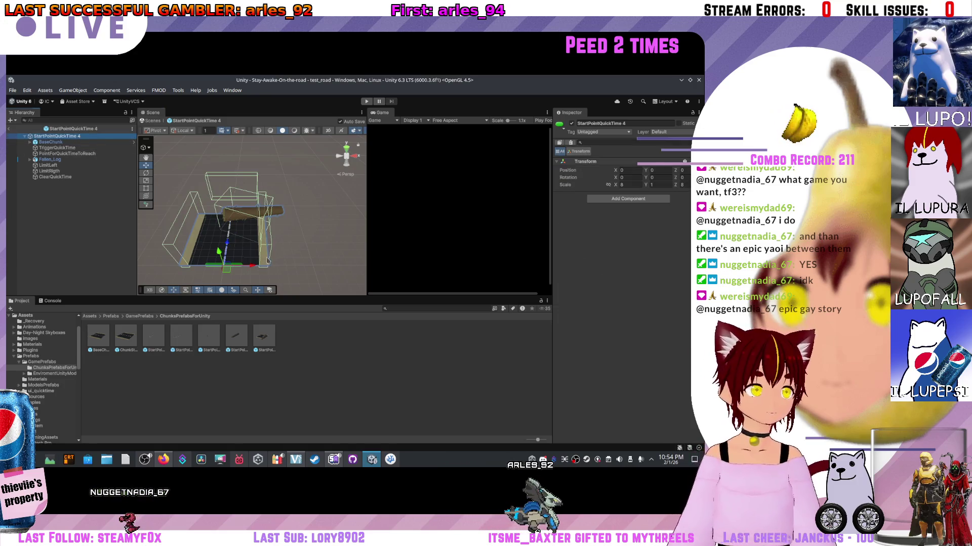
click(30, 142)
click(50, 143)
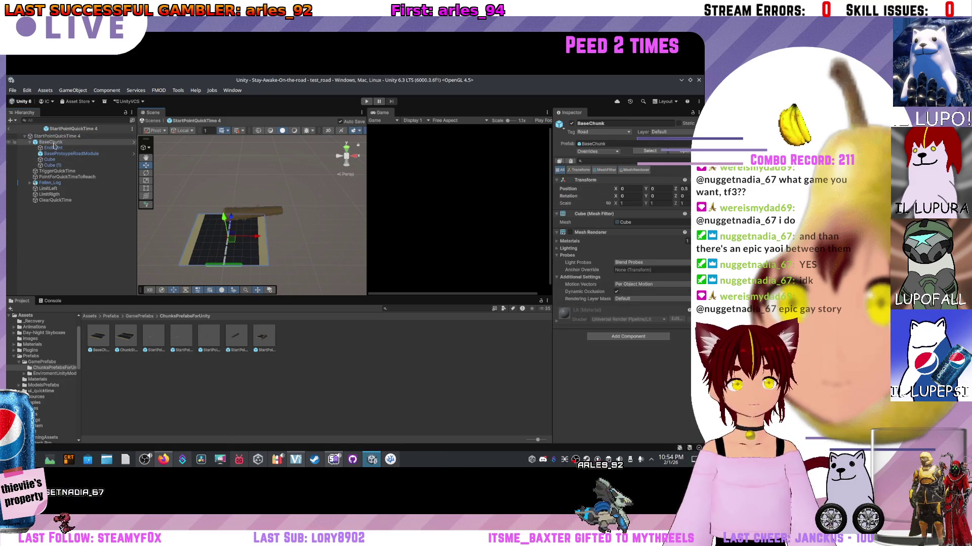
click(53, 148)
click(50, 159)
click(52, 165)
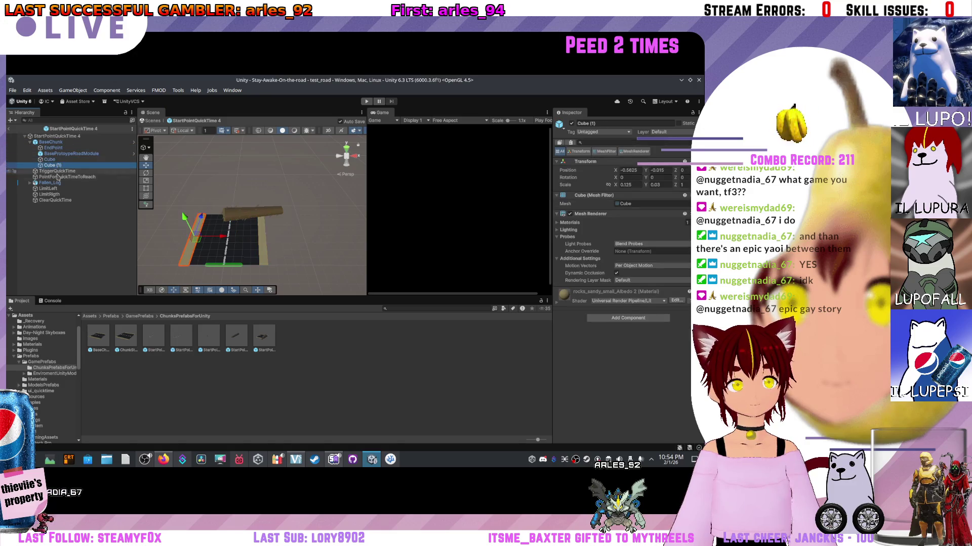
click(60, 142)
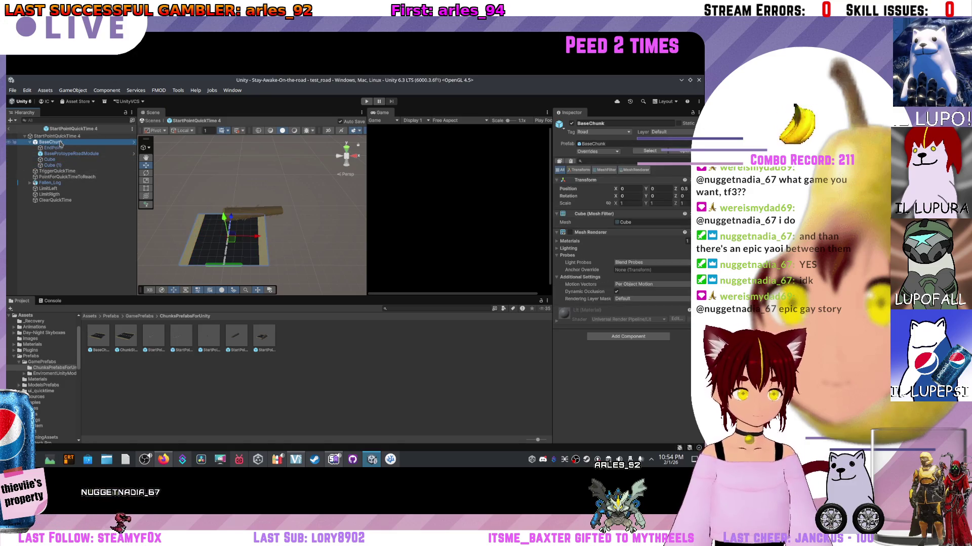
key(Delete)
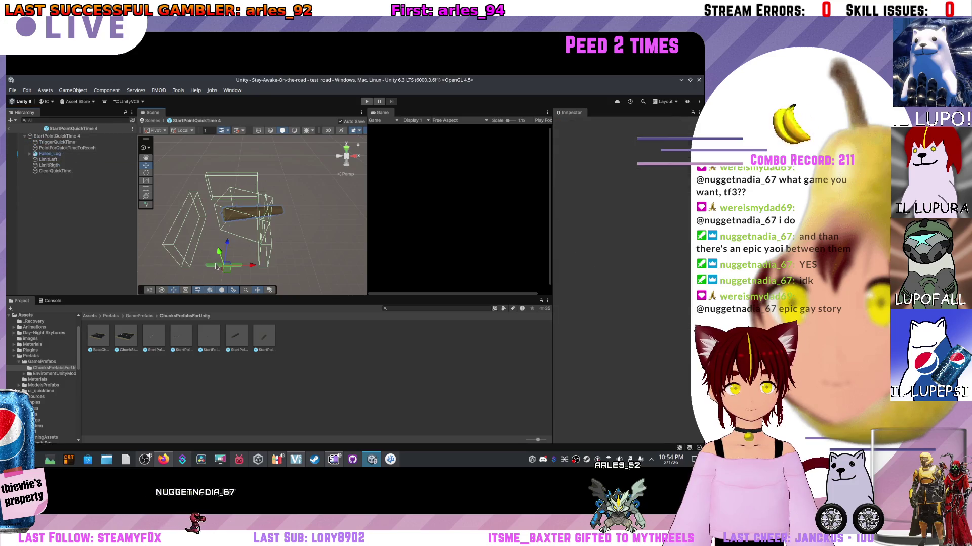
- Delete LimitLeft and LimitRigth from StartPointQuickTime 4
click(215, 267)
click(63, 160)
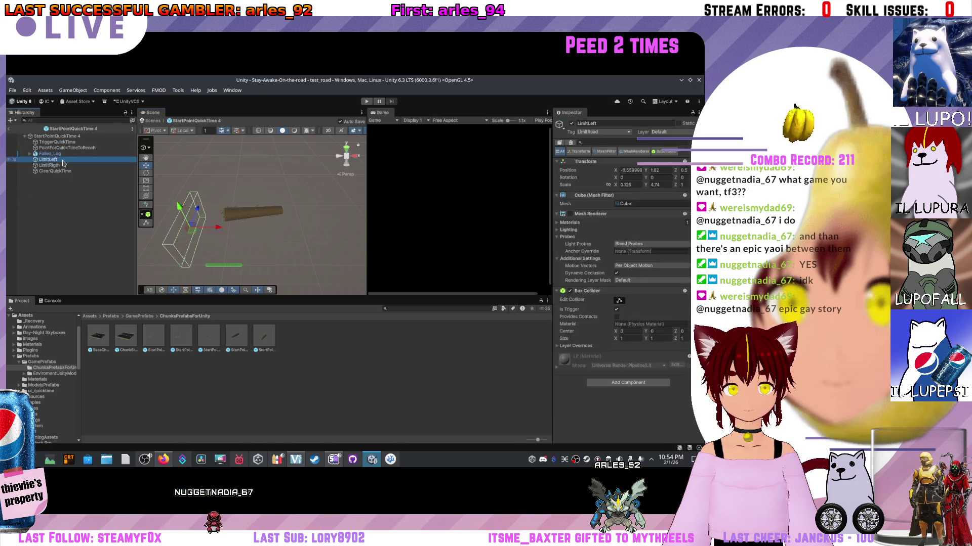
key(Delete)
click(63, 160)
key(Delete)
- View the fallen log from several angles, then open StartPointQuickTime 1
drag(303, 237, 284, 237)
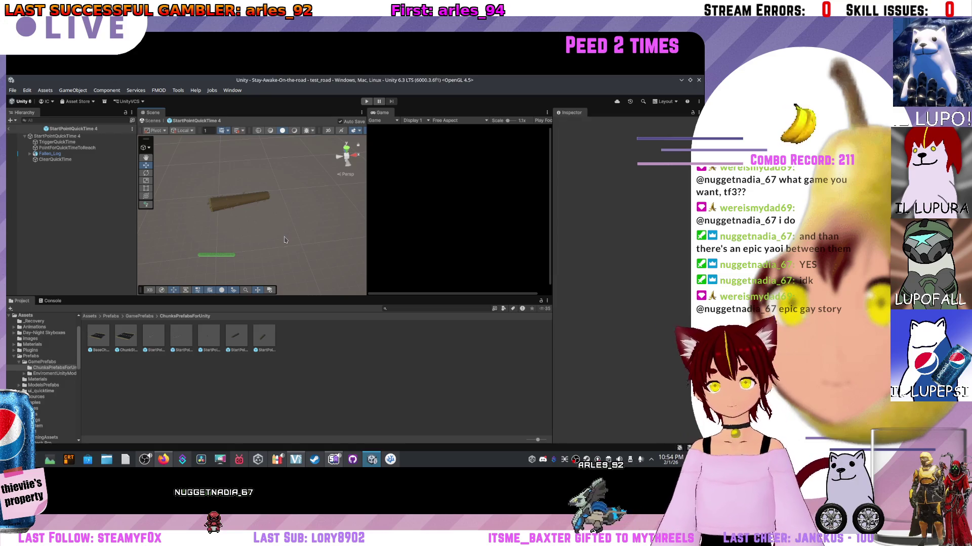
drag(228, 273, 225, 251)
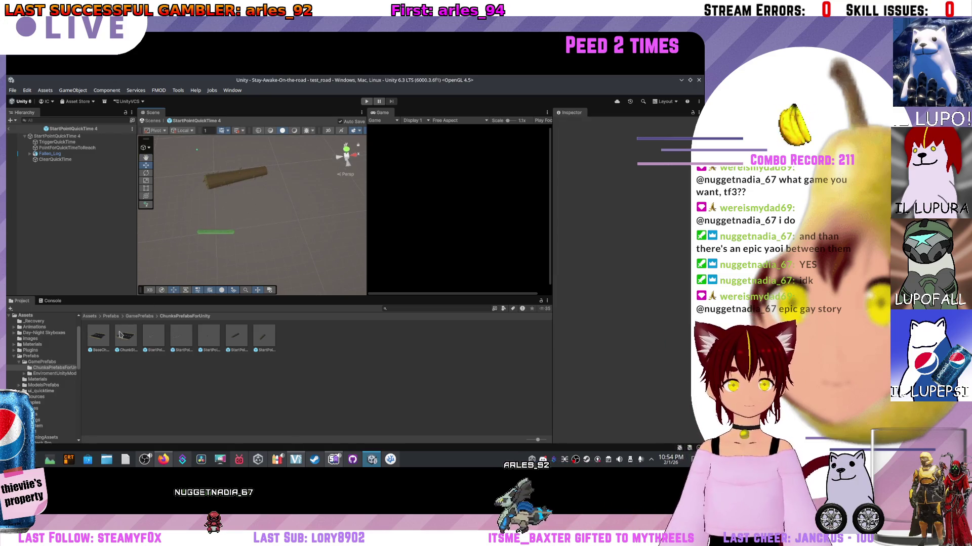
scroll(223, 183, up, 5)
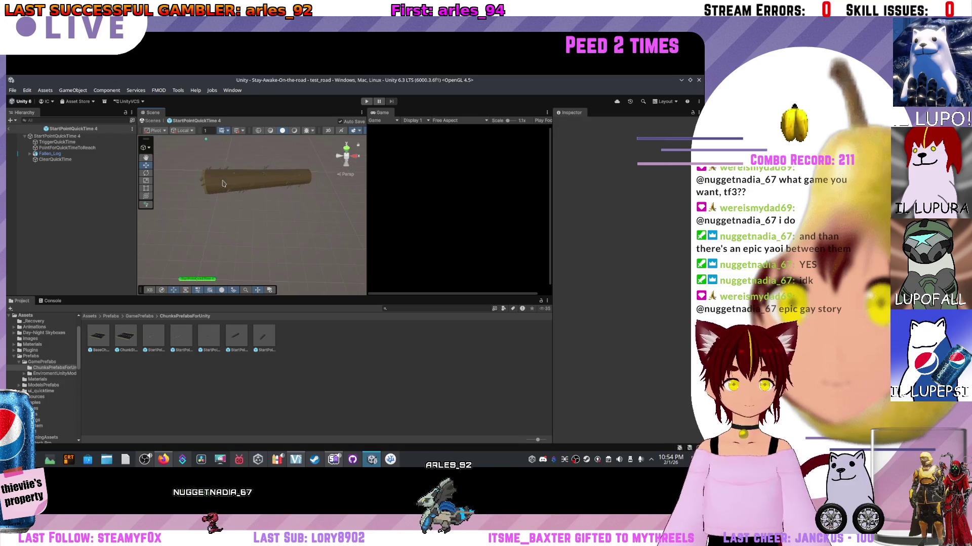
mouse_move(223, 183)
mouse_down()
mouse_move(341, 147)
mouse_move(358, 207)
mouse_move(445, 217)
mouse_move(282, 234)
mouse_up()
scroll(347, 157, up, 10)
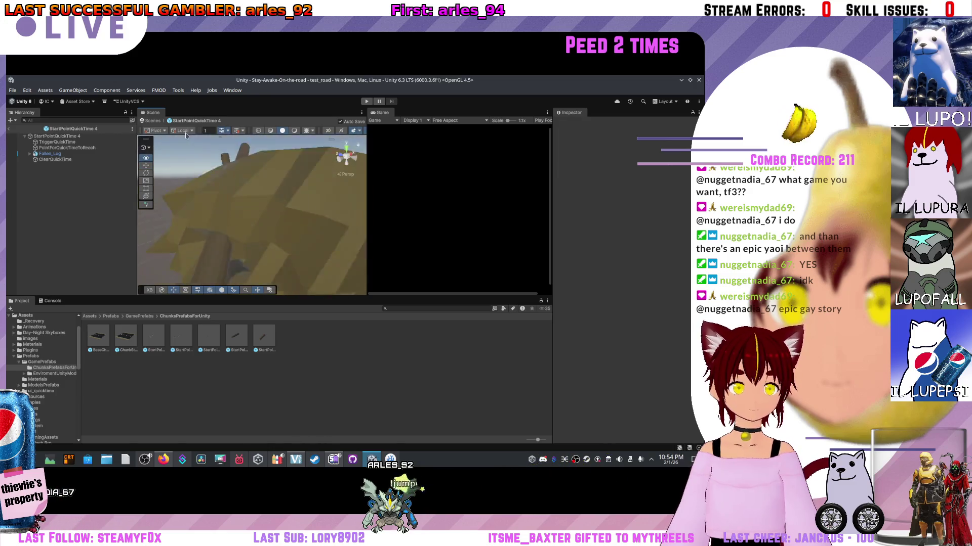
scroll(262, 221, down, 10)
drag(262, 221, 205, 257)
double_click(215, 336)
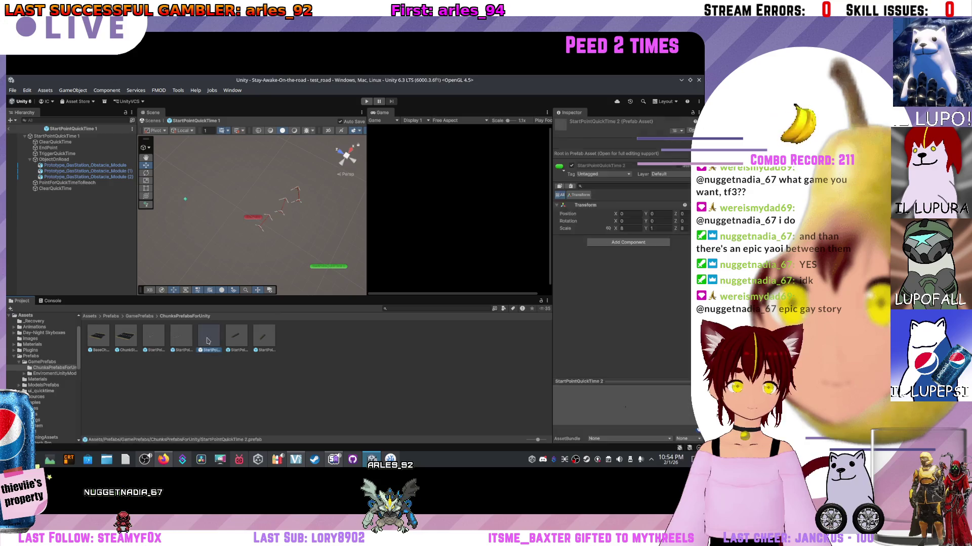
- Open the fallen-log prefab and inspect its root object from another angle
double_click(235, 336)
click(262, 336)
click(253, 199)
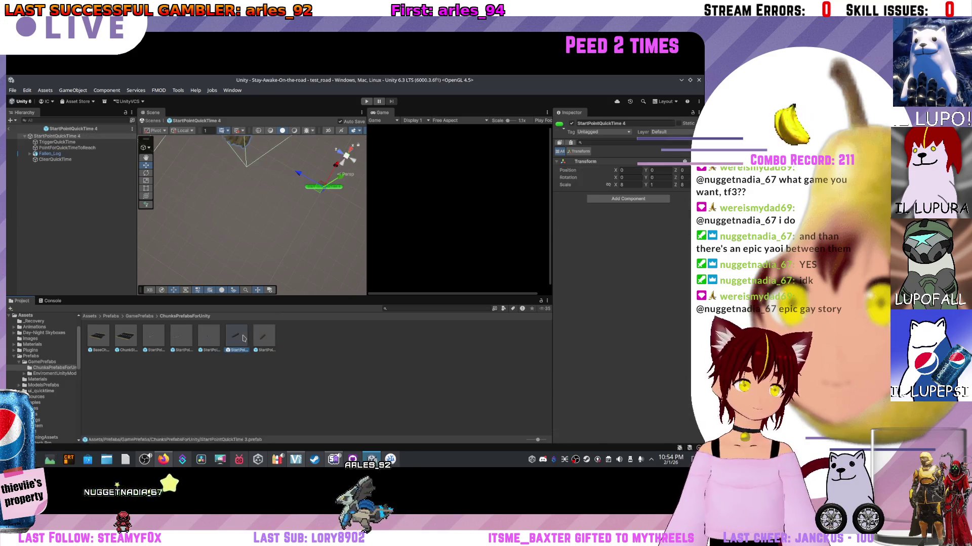
mouse_move(284, 243)
mouse_down()
mouse_move(310, 276)
mouse_move(506, 198)
mouse_move(322, 166)
mouse_move(352, 168)
mouse_up()
double_click(263, 335)
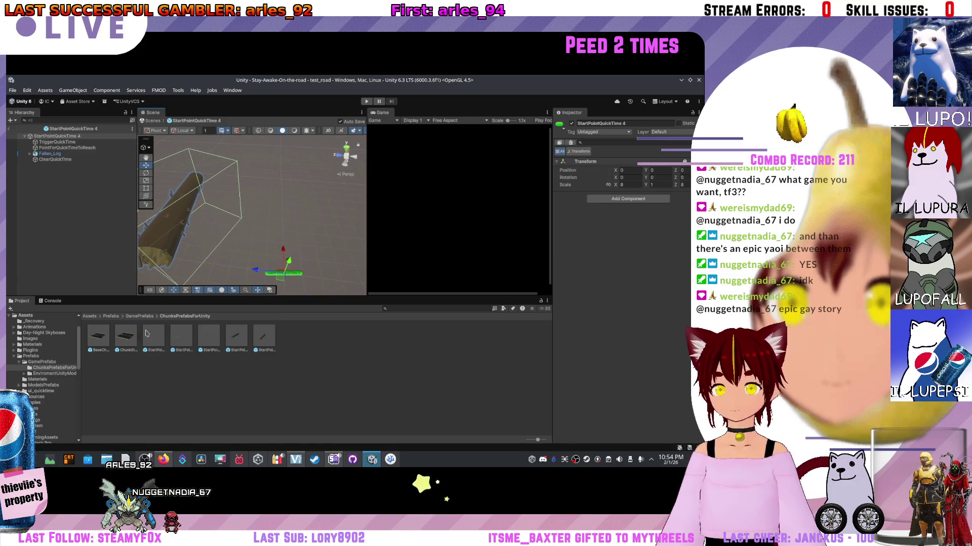
- Select all StartPoint prefabs and create an 'obstacles' folder in GamePrefabs
click(180, 348)
click(149, 343)
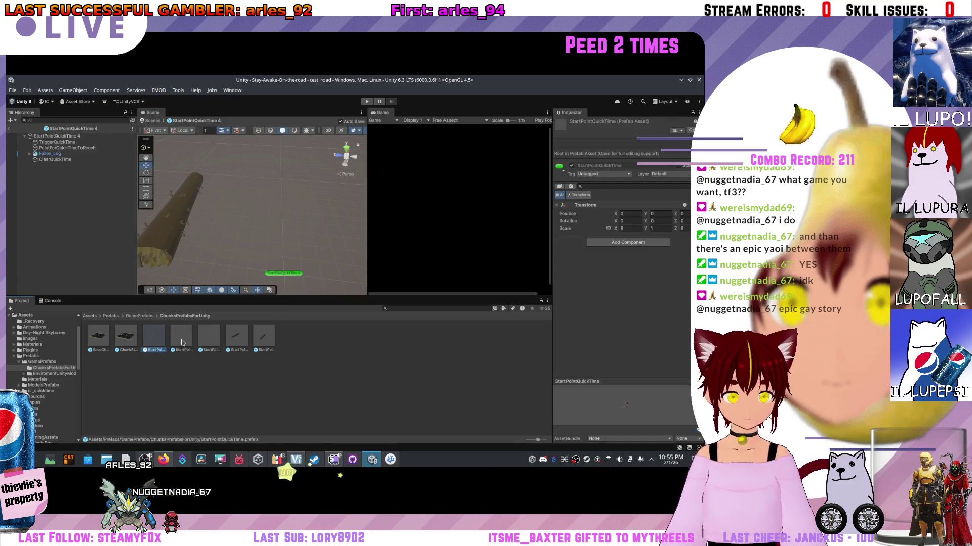
shift+click(263, 343)
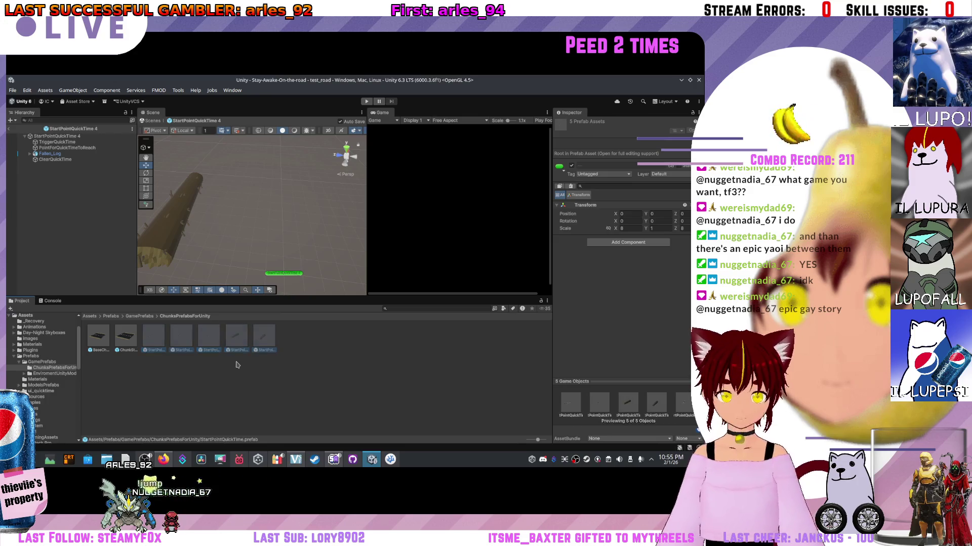
click(140, 317)
right_click(210, 379)
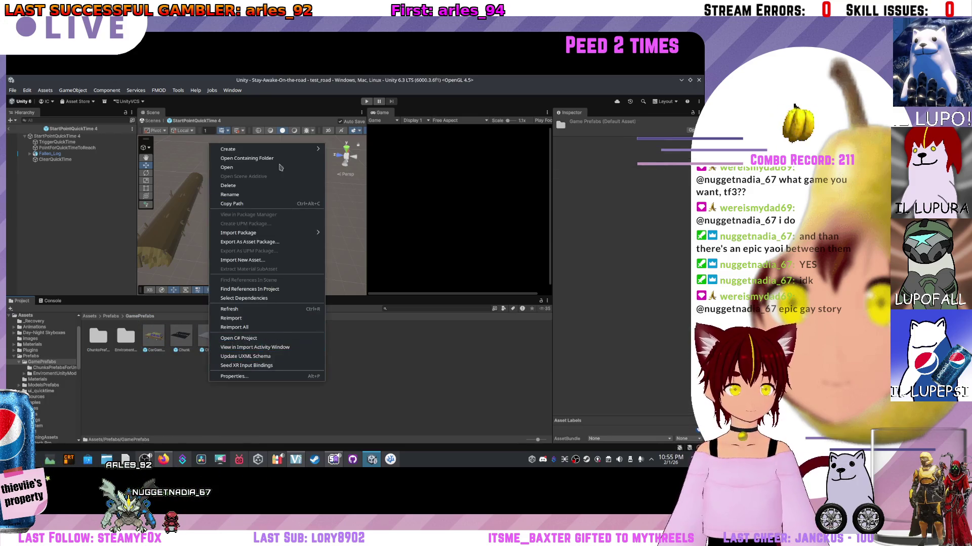
click(354, 150)
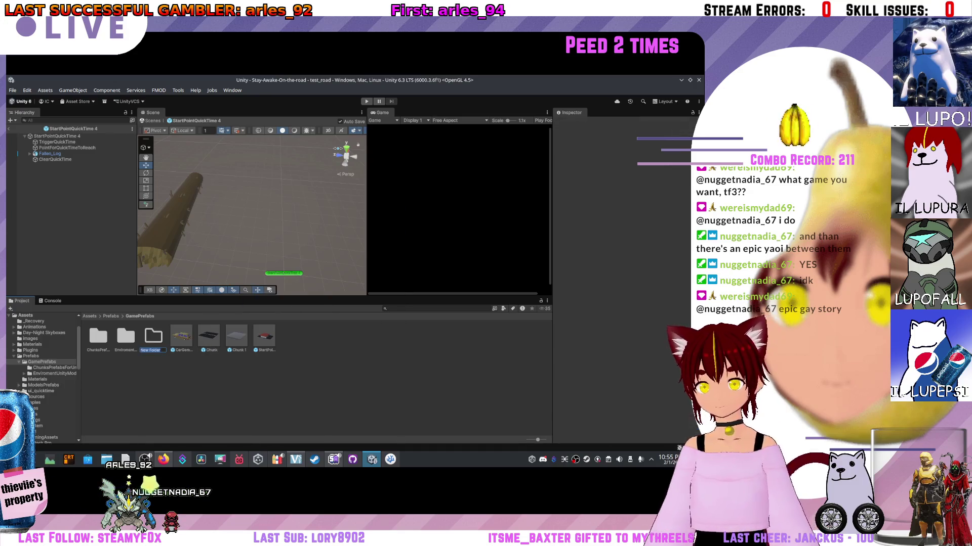
text(obstacles)
key(Return)
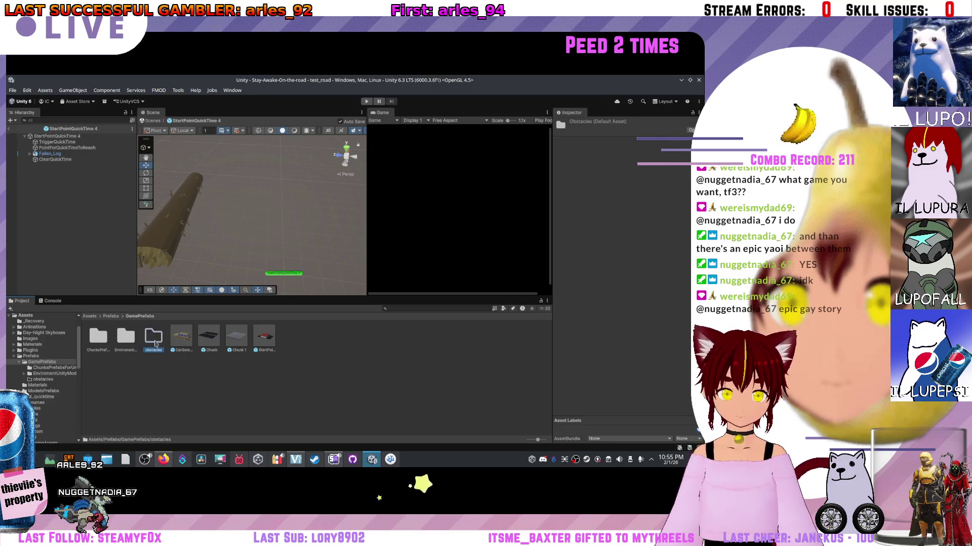
- Move the five StartPoint prefabs into the obstacles folder
double_click(154, 337)
key(ctrl+v)
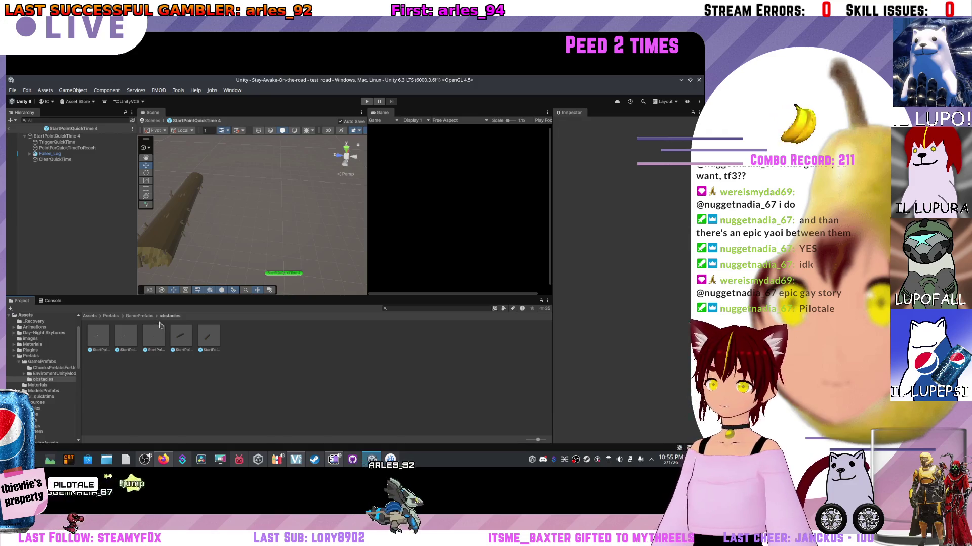
drag(200, 217, 208, 214)
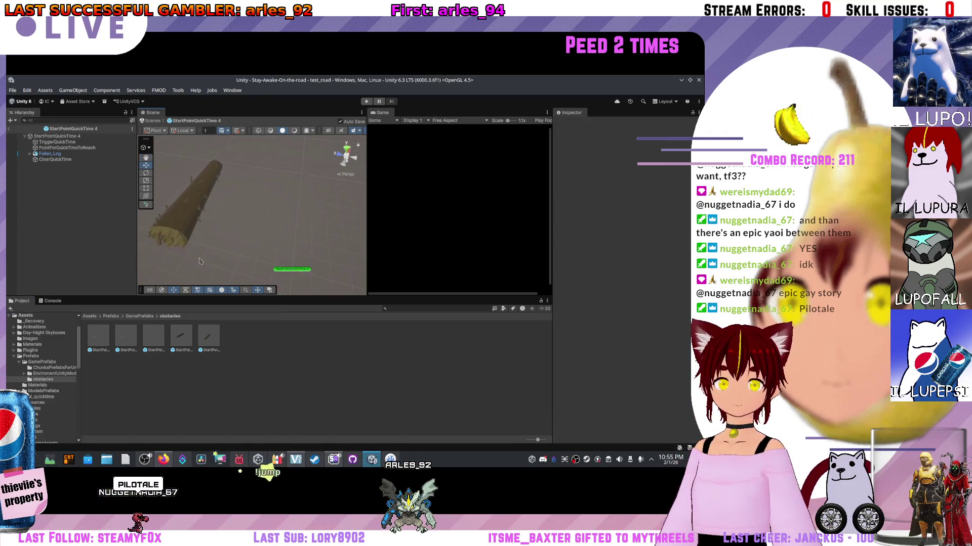
double_click(153, 335)
mouse_move(314, 218)
mouse_down()
mouse_move(329, 218)
mouse_move(329, 207)
mouse_move(333, 230)
mouse_move(308, 222)
mouse_up()
click(133, 318)
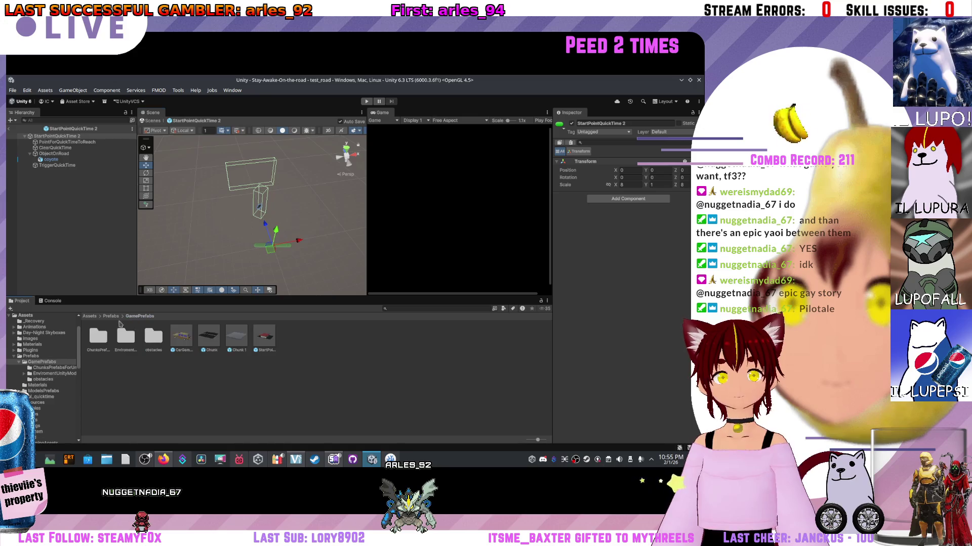
- Remove all five entries from ChunkStartPoint's Chunk Variants list, then locate the RoadChunk script
double_click(99, 336)
click(126, 336)
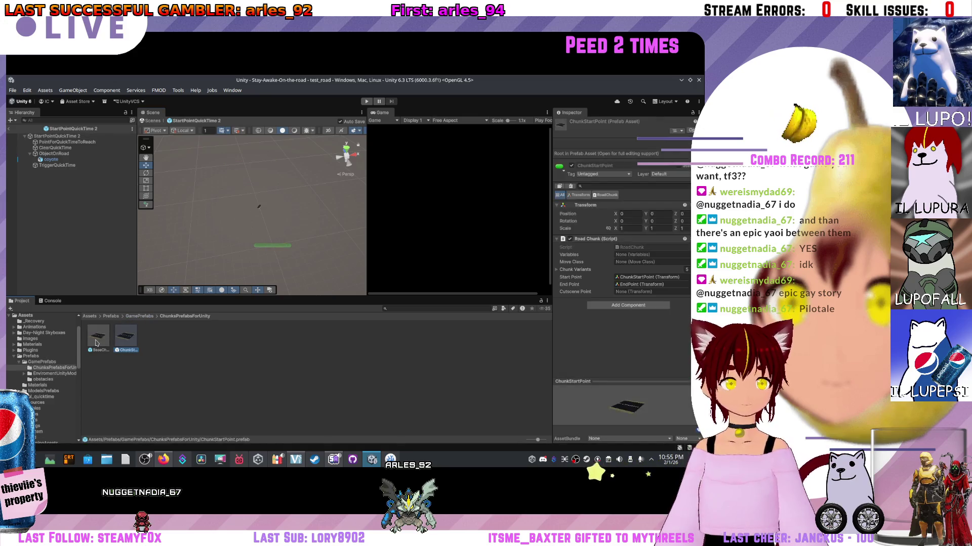
click(557, 270)
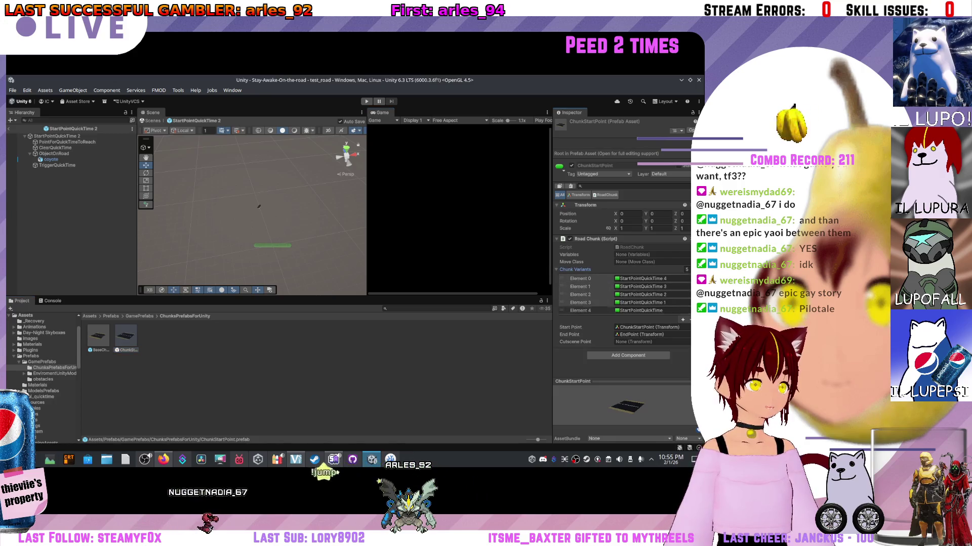
click(689, 320)
click(690, 311)
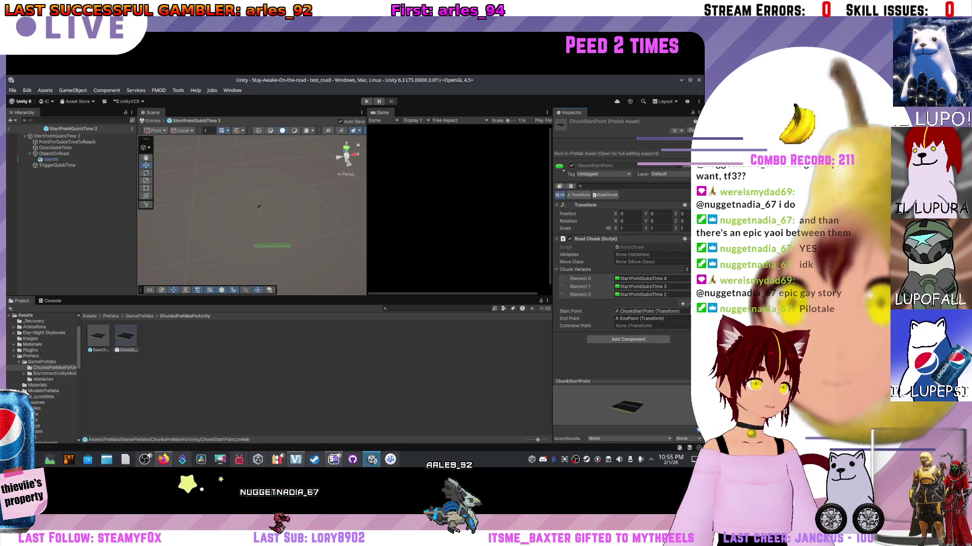
click(690, 304)
click(689, 295)
click(689, 288)
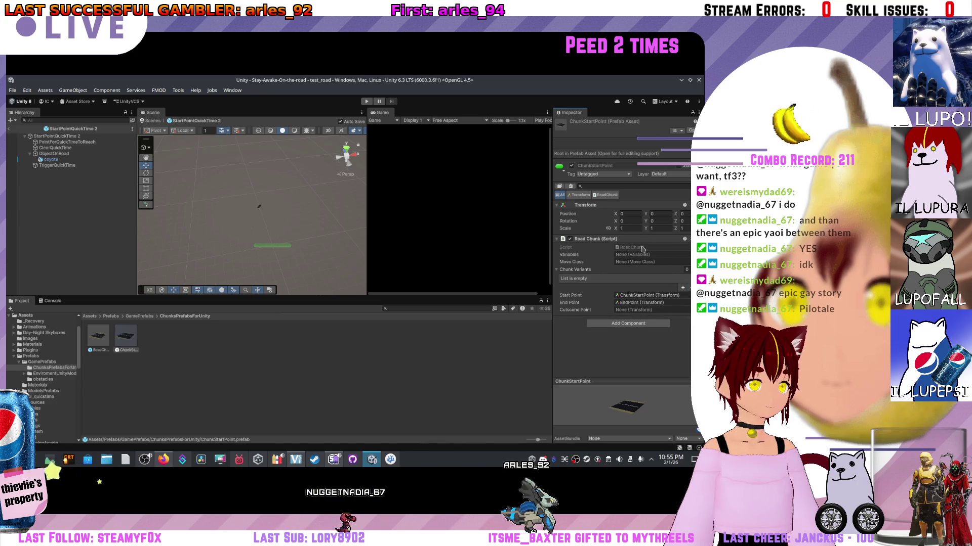
click(641, 248)
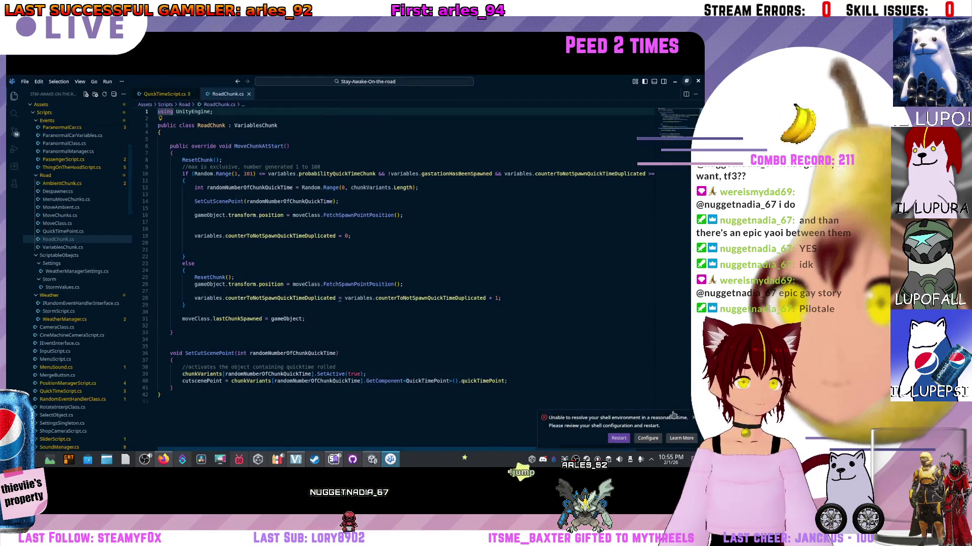
- Dismiss the shell environment error notice and put the caret inside MoveChunkAtStart in RoadChunk.cs
click(691, 418)
click(246, 222)
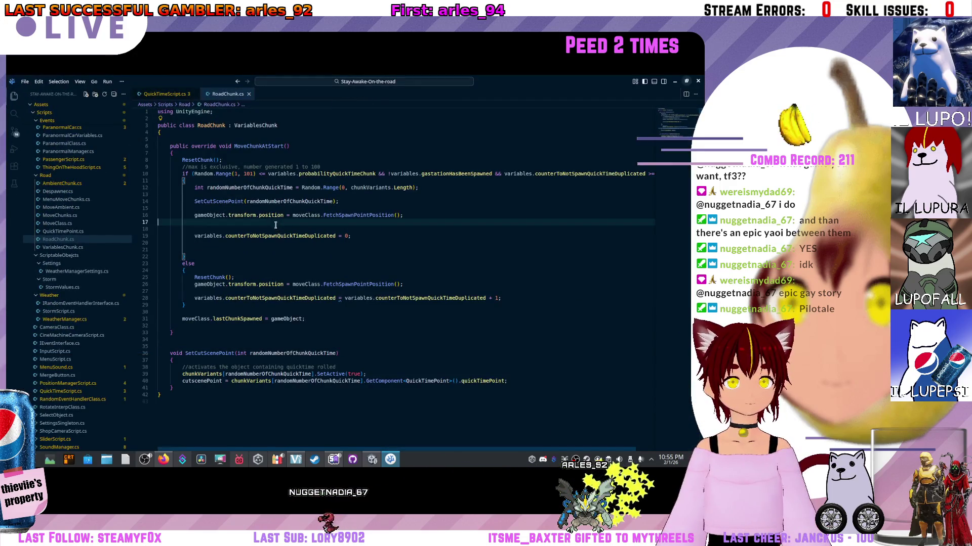
scroll(246, 219, down, 5)
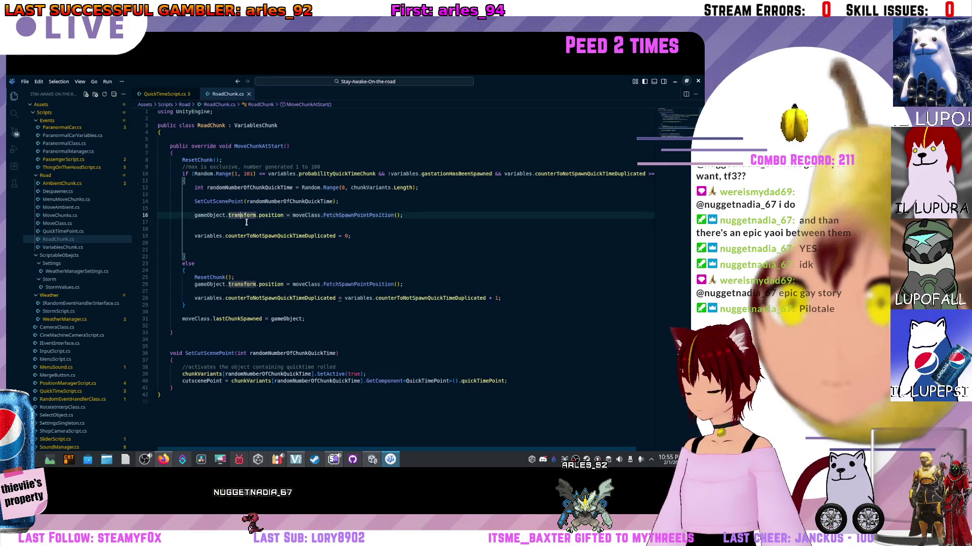
scroll(252, 231, up, 5)
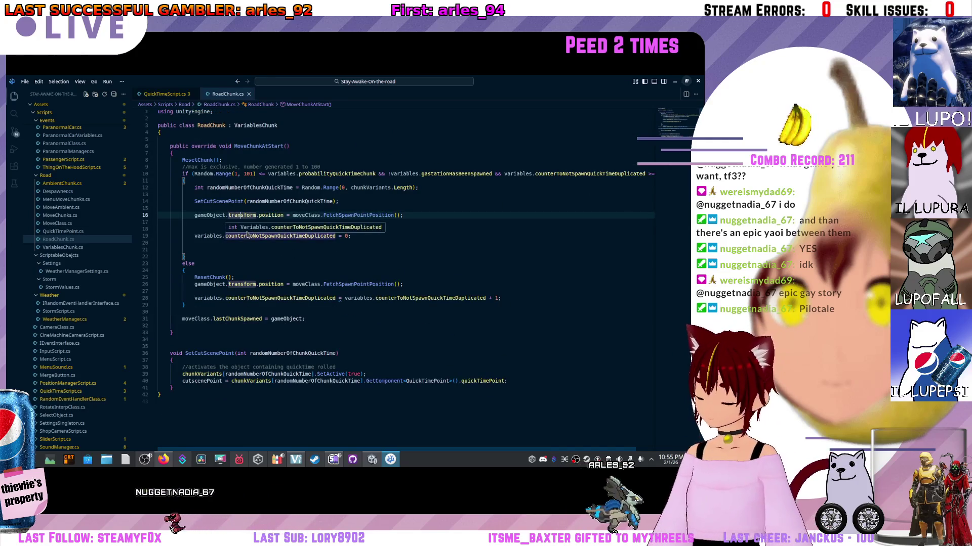
key(Down)
key(Down)
key(Down)
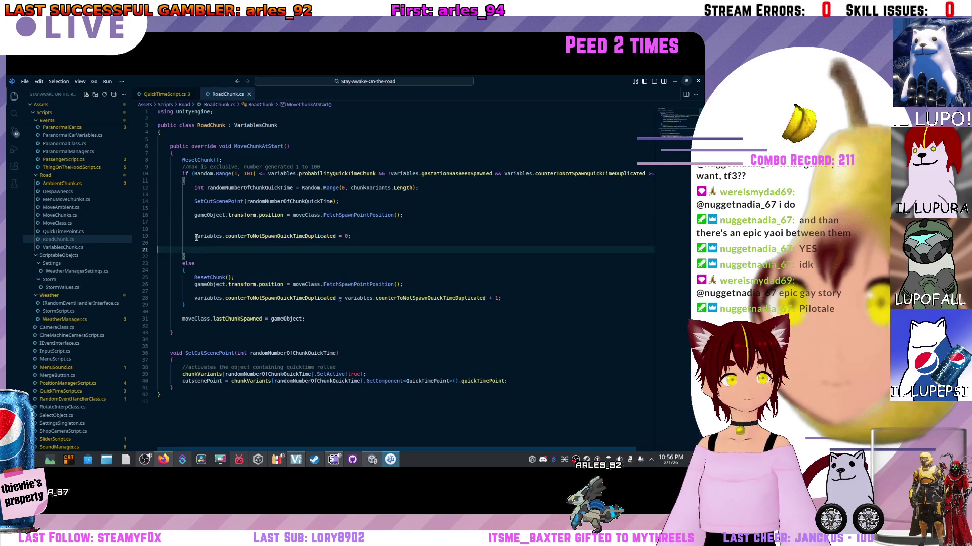
- Select the ResetChunk call on line 25 and jump to its definition in VariablesChunk.cs
click(221, 278)
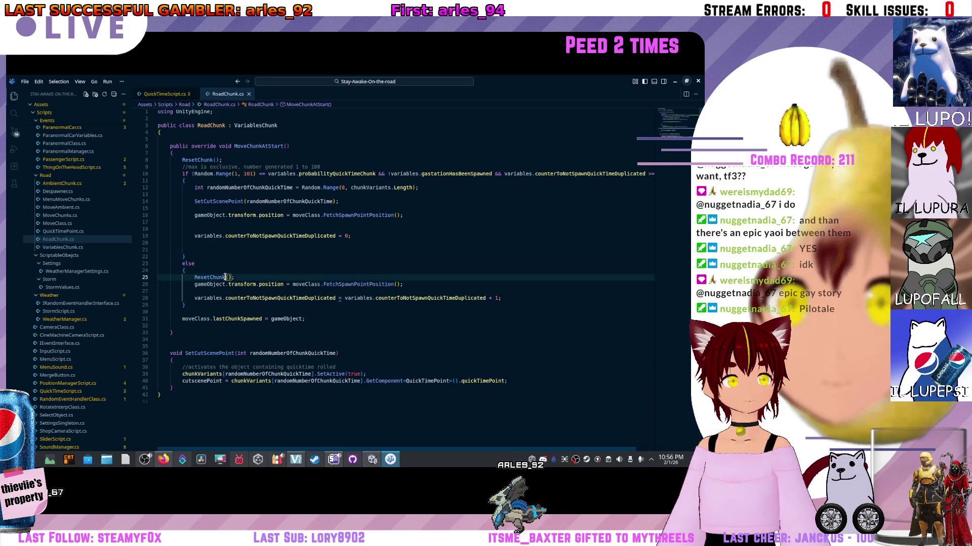
double_click(193, 278)
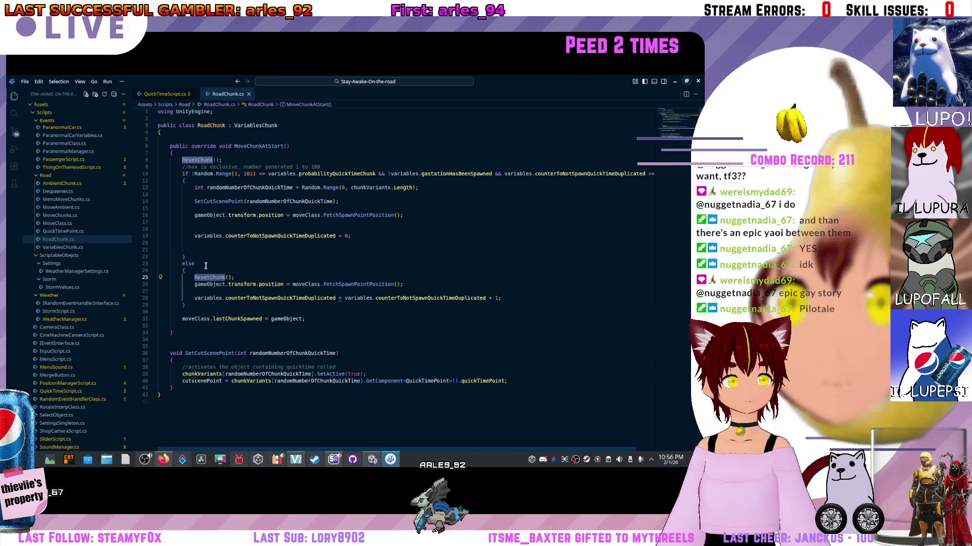
drag(258, 274, 145, 273)
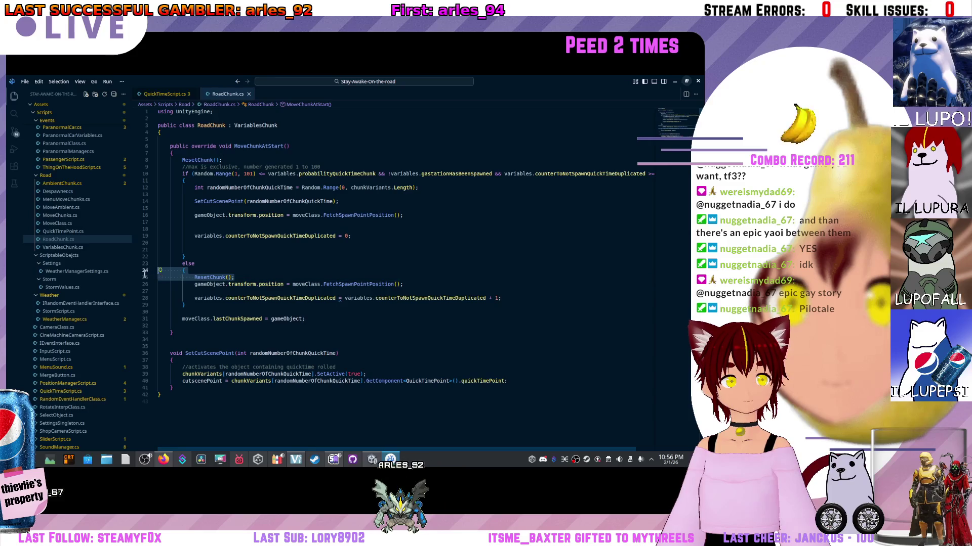
click(222, 277)
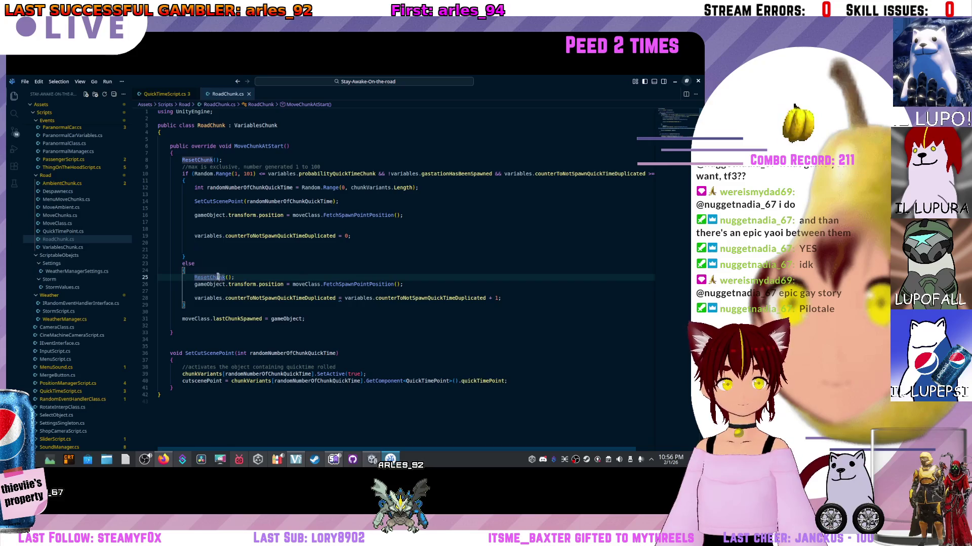
ctrl+click(217, 278)
scroll(218, 272, down, 3)
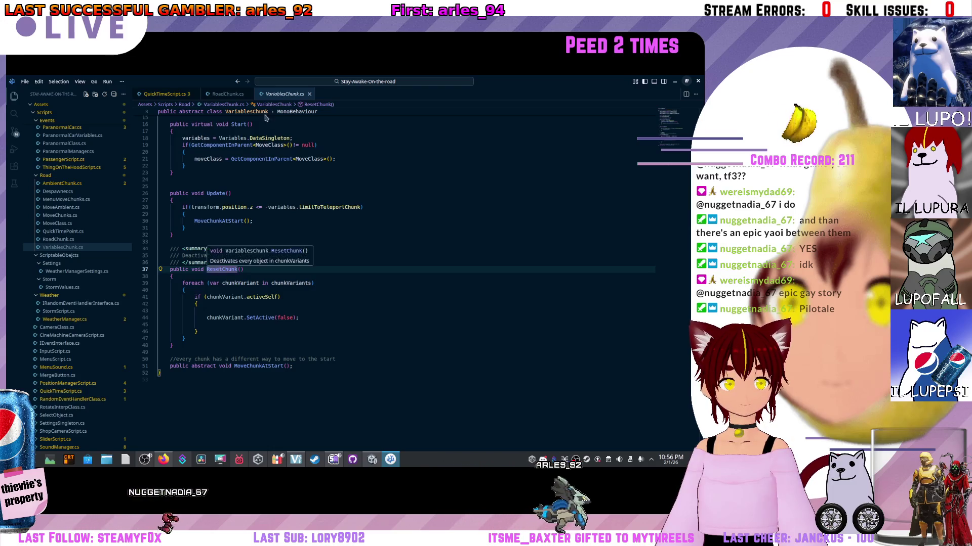
- In RoadChunk.cs, delete the quick-time if branch through 'else' from MoveChunkAtStart
click(227, 94)
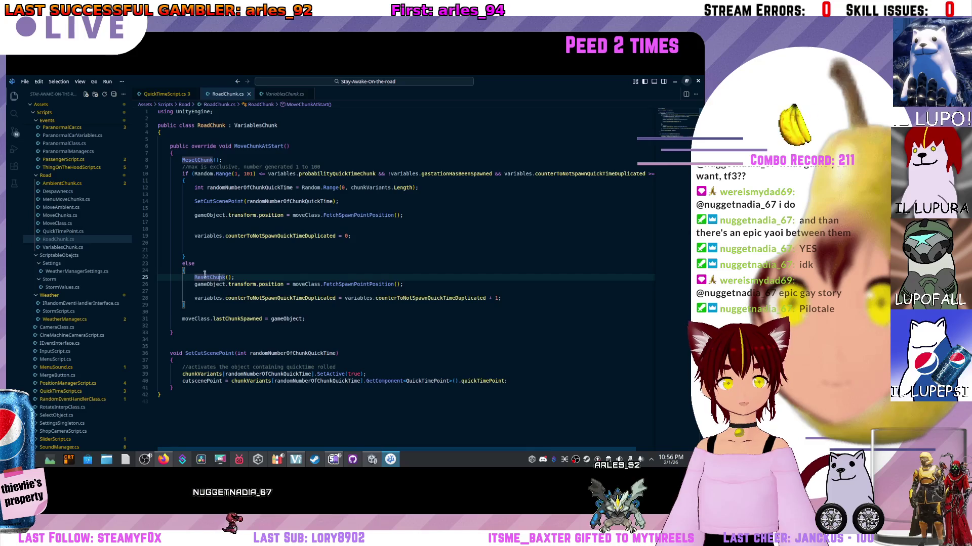
drag(195, 264, 157, 167)
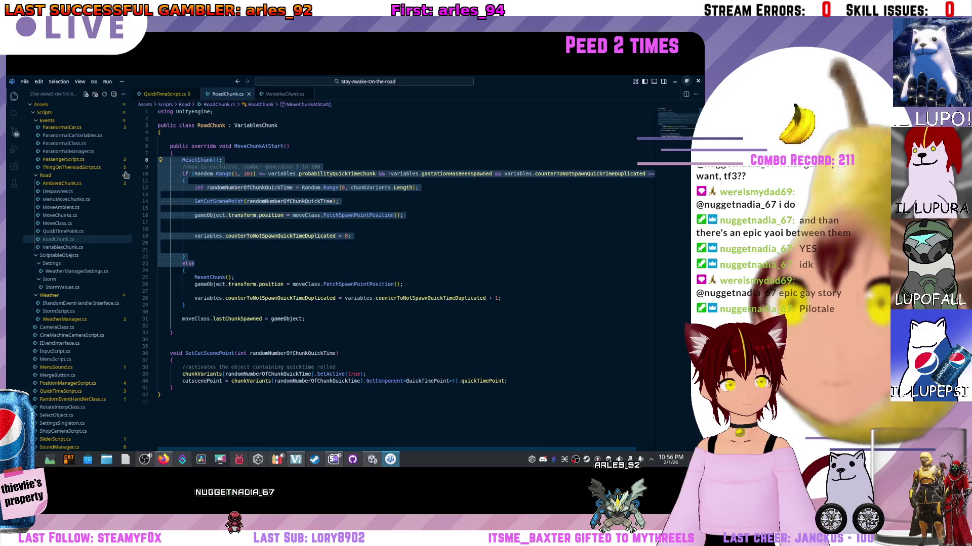
key(Delete)
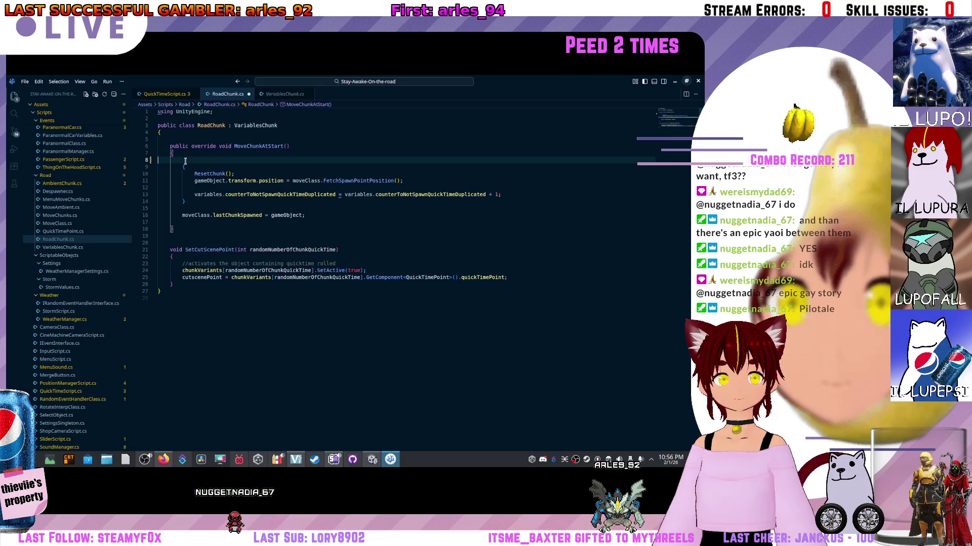
key(ctrl+z)
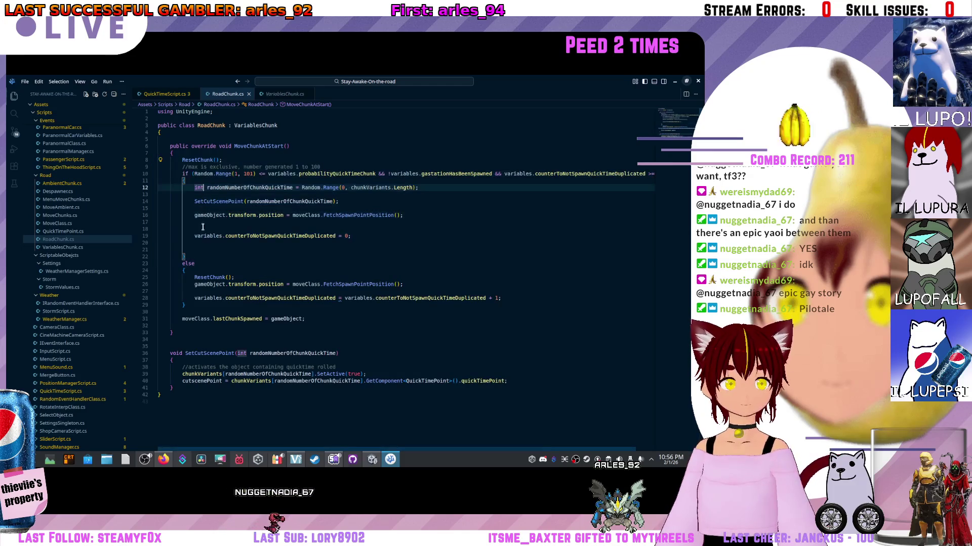
drag(203, 260, 140, 158)
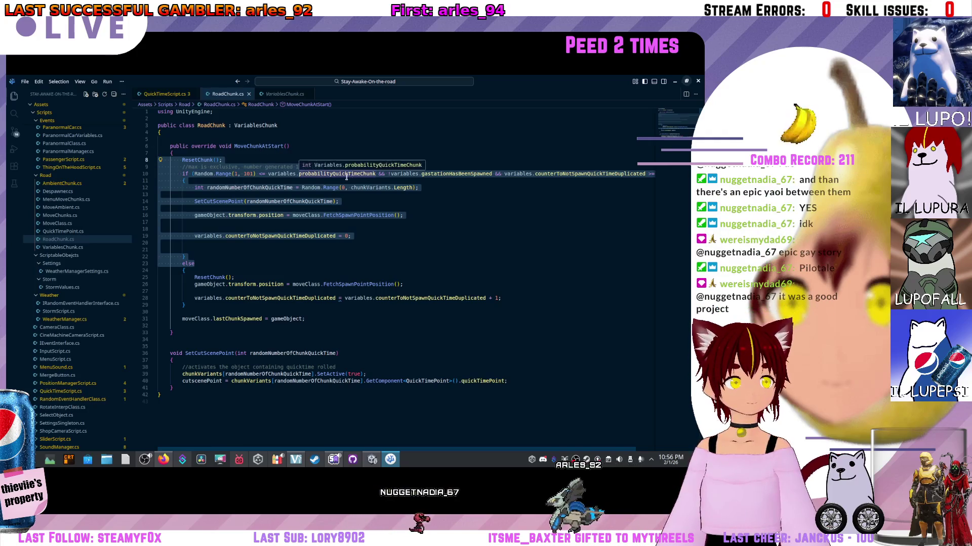
key(Delete)
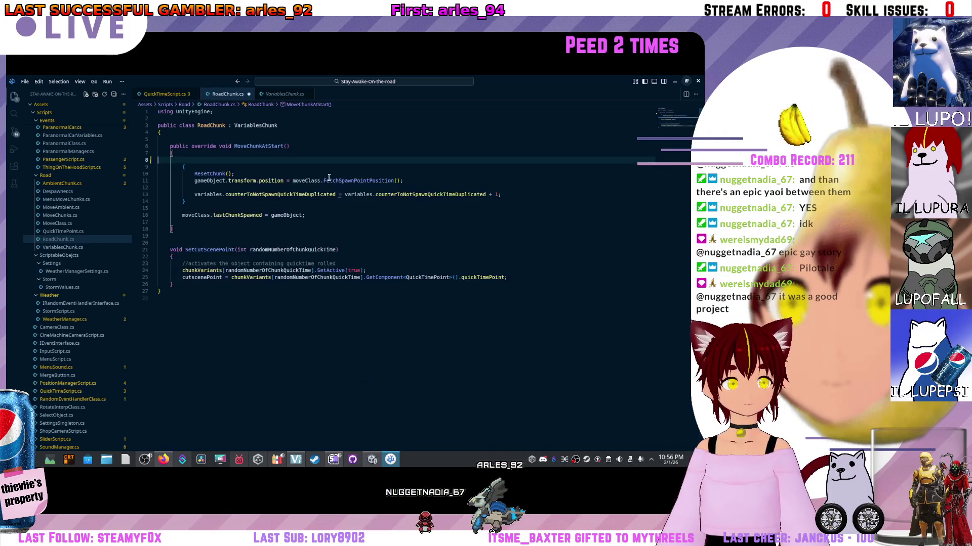
drag(306, 215, 149, 206)
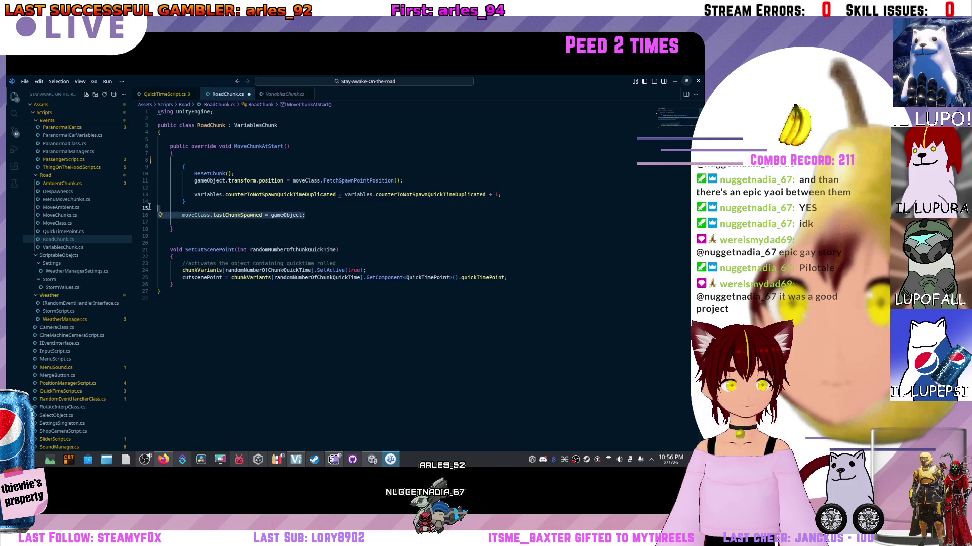
click(223, 209)
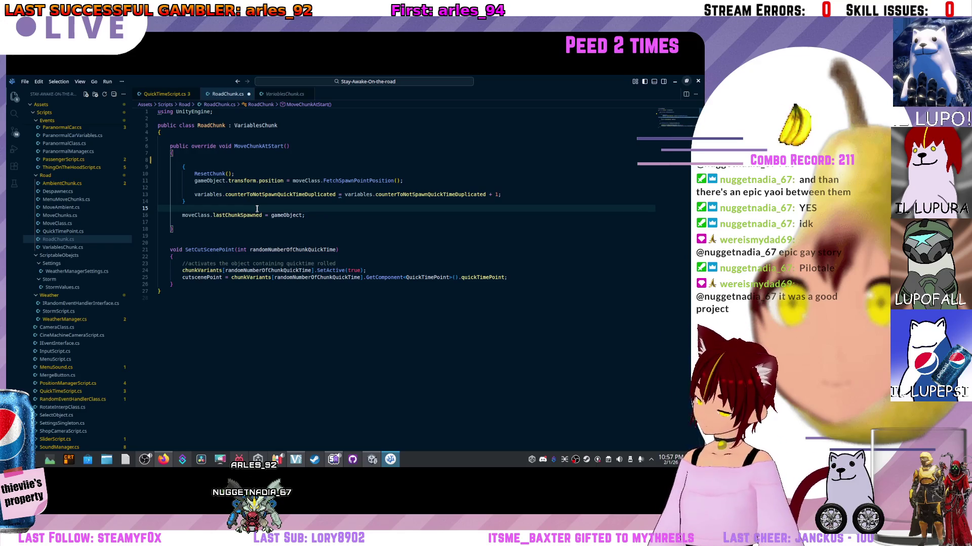
- Open the taskbar calendar showing February, then return to the RoadChunk.cs code
click(670, 463)
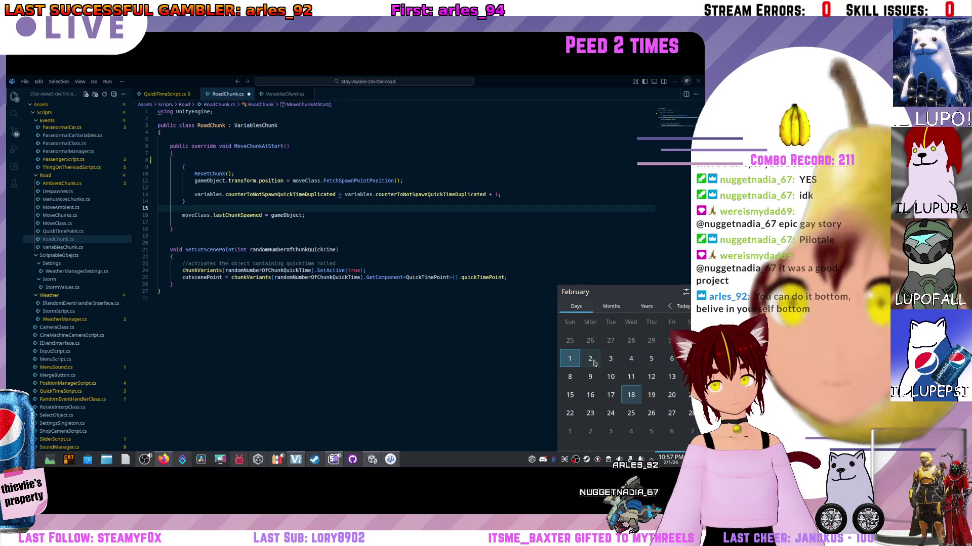
click(528, 363)
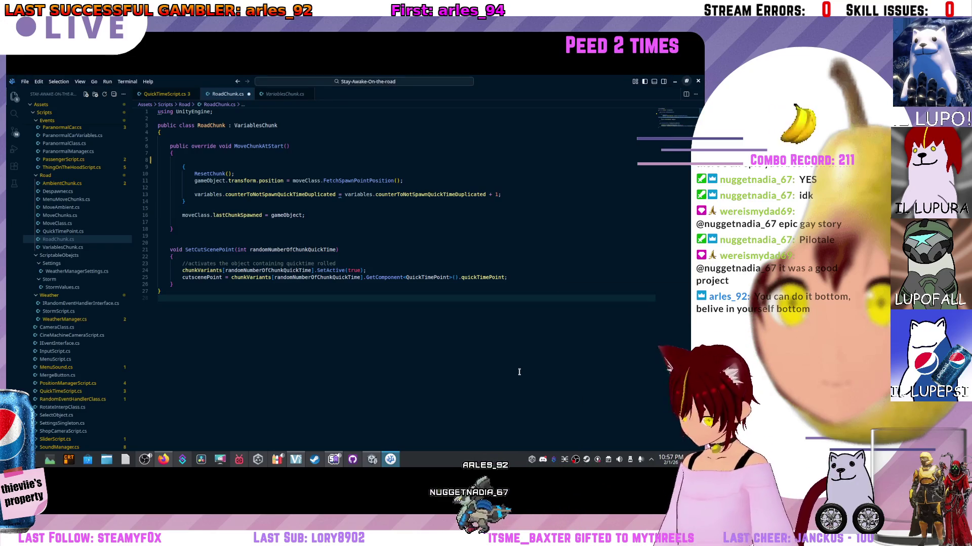
- Reopen the system calendar, then dismiss it by clicking back into MoveChunkAtStart
click(670, 458)
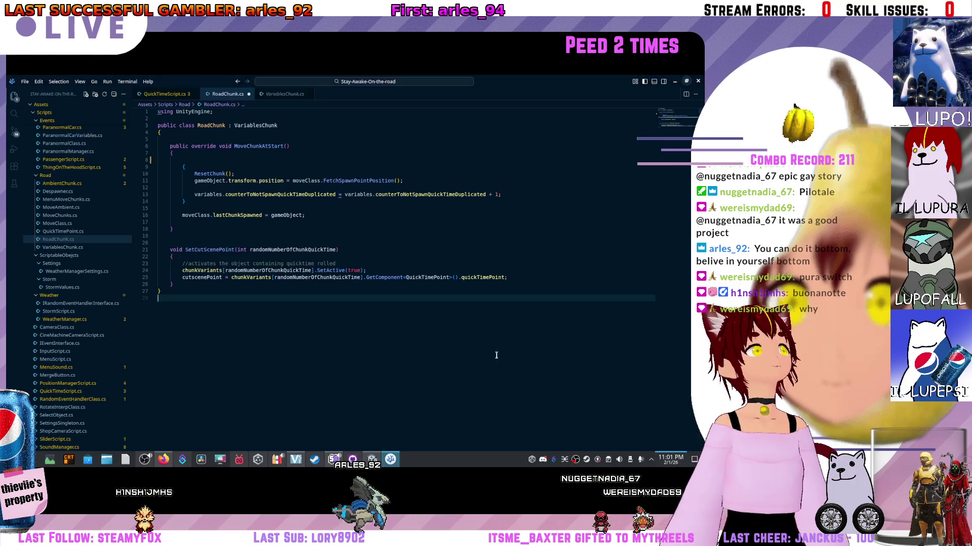
click(326, 231)
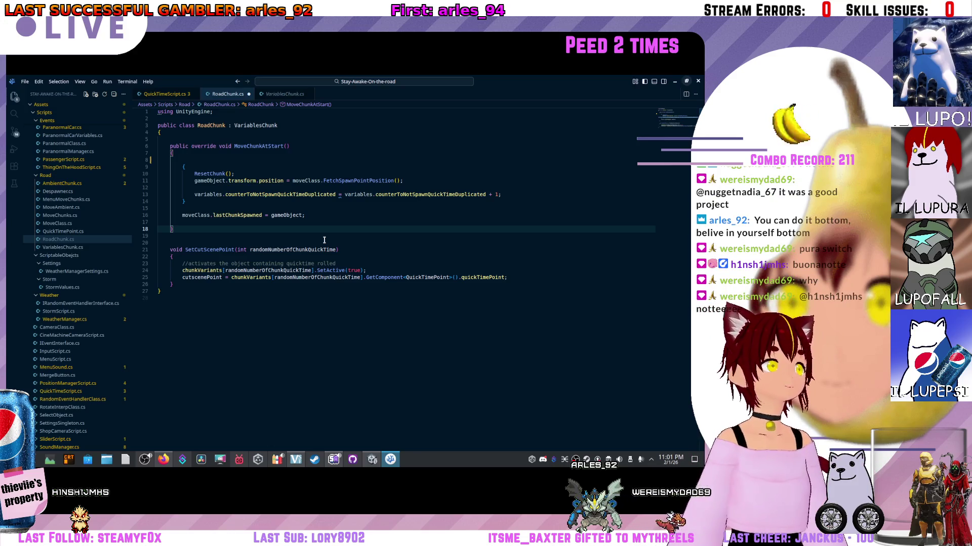
- Open the VariablesChunk class and select its Transform point fields, startPoint through cutscenePoint
ctrl+click(256, 126)
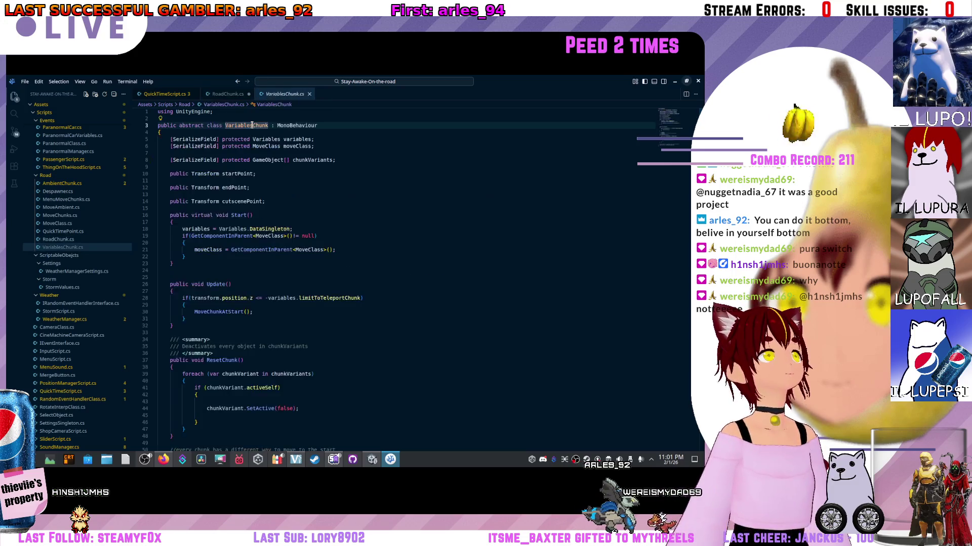
scroll(249, 156, up, 4)
click(223, 174)
key(shift+Down)
key(shift+Down)
key(shift+Down)
key(shift+End)
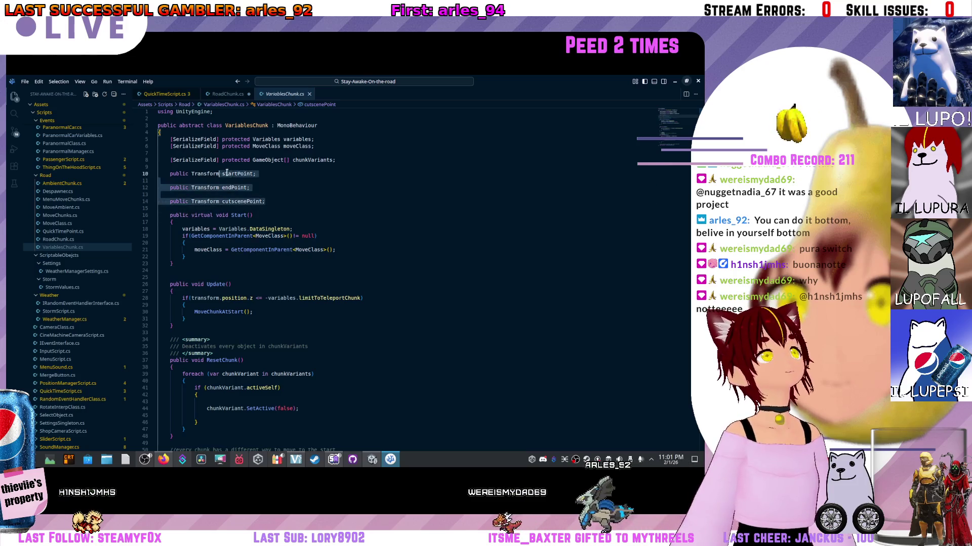
click(296, 147)
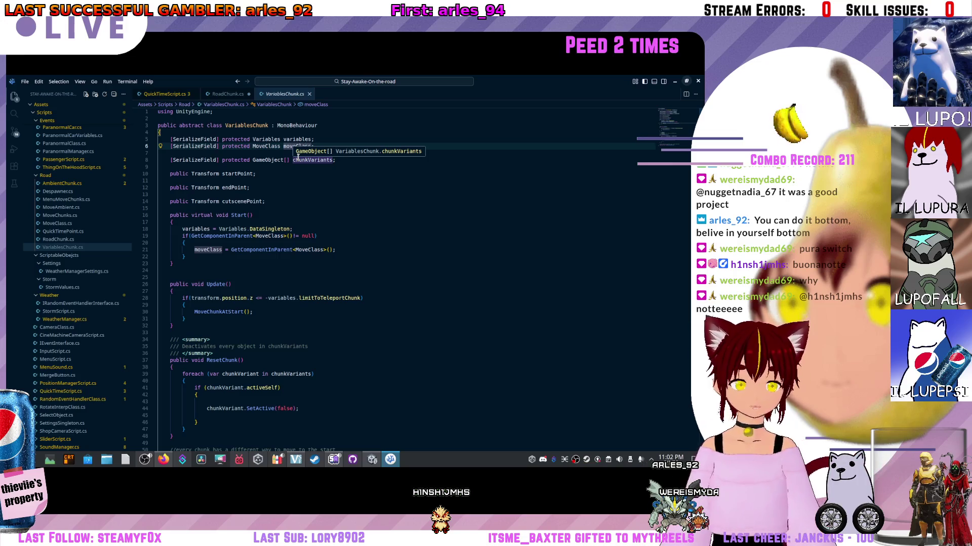
- Glance over QuickTimeScript.cs from the top, then return to RoadChunk.cs
click(155, 95)
scroll(235, 182, up, 5)
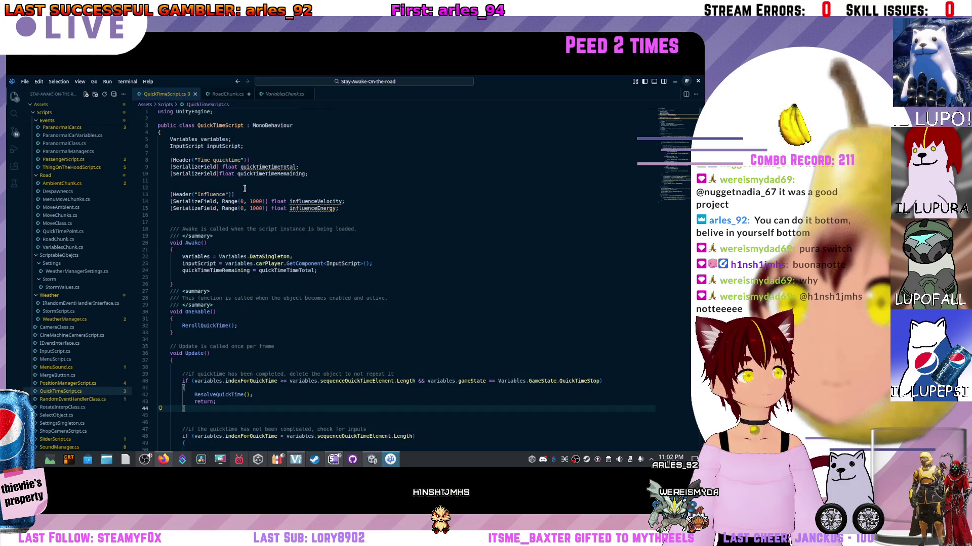
click(216, 95)
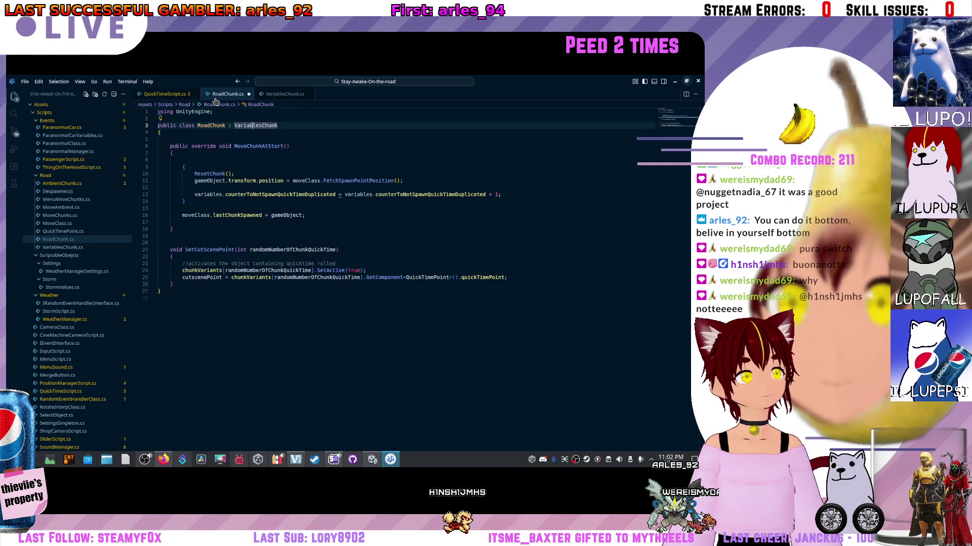
- Remove the extra brace, ResetChunk() call and stray closing brace, and de-indent MoveChunkAtStart
click(235, 173)
click(199, 167)
drag(237, 171, 156, 167)
key(BackSpace)
key(BackSpace)
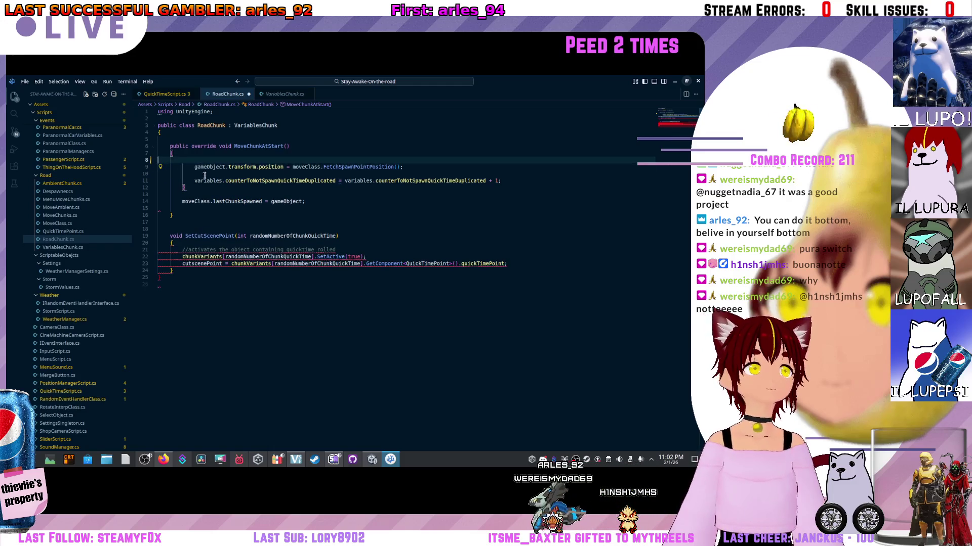
key(Down)
key(Down)
key(Down)
click(191, 167)
key(shift+Tab)
key(Down)
key(Down)
key(shift+Tab)
key(Down)
click(152, 189)
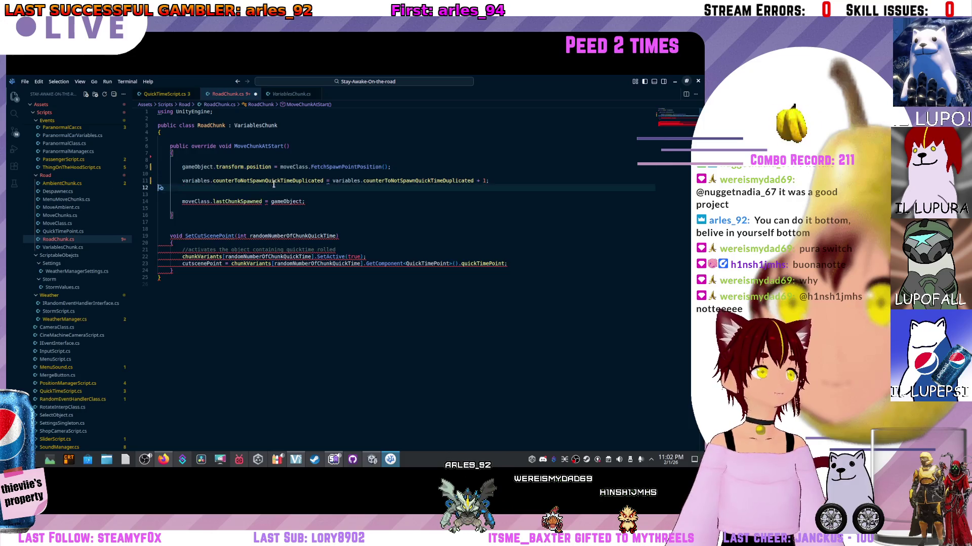
key(BackSpace)
click(249, 204)
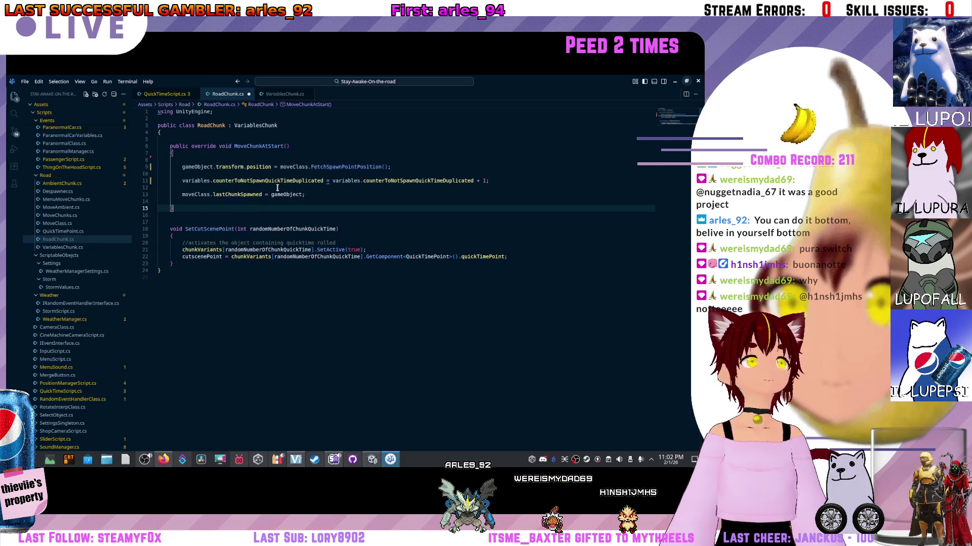
- Delete the counterToNotSpawnQuickTimeDuplicated increment line and save RoadChunk.cs
mouse_move(489, 181)
mouse_down()
mouse_move(354, 186)
mouse_move(227, 169)
mouse_move(169, 174)
mouse_up()
key(BackSpace)
key(BackSpace)
text(;)
key(ctrl+s)
click(302, 180)
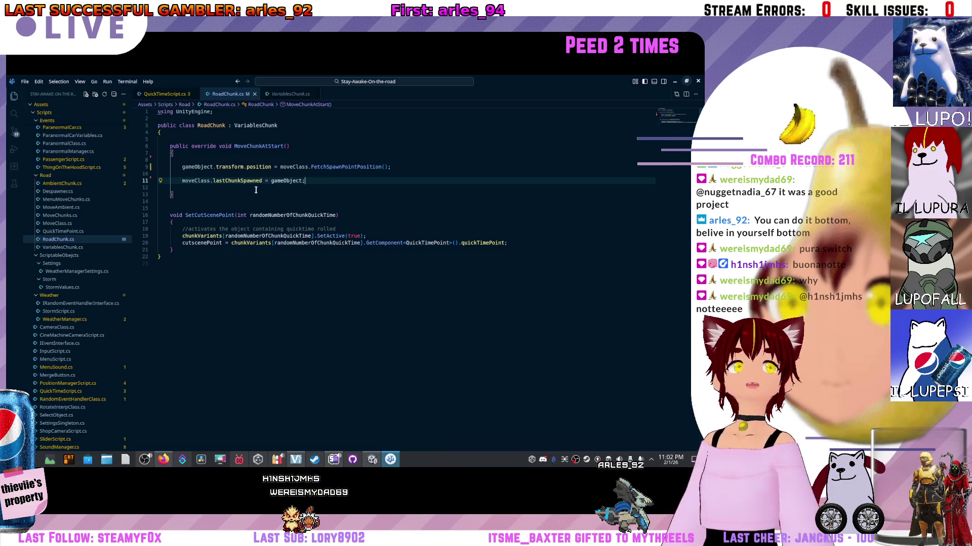
- Inspect FetchSpawnPointPosition in MoveClass.cs, add a blank line after it, and go back
click(200, 158)
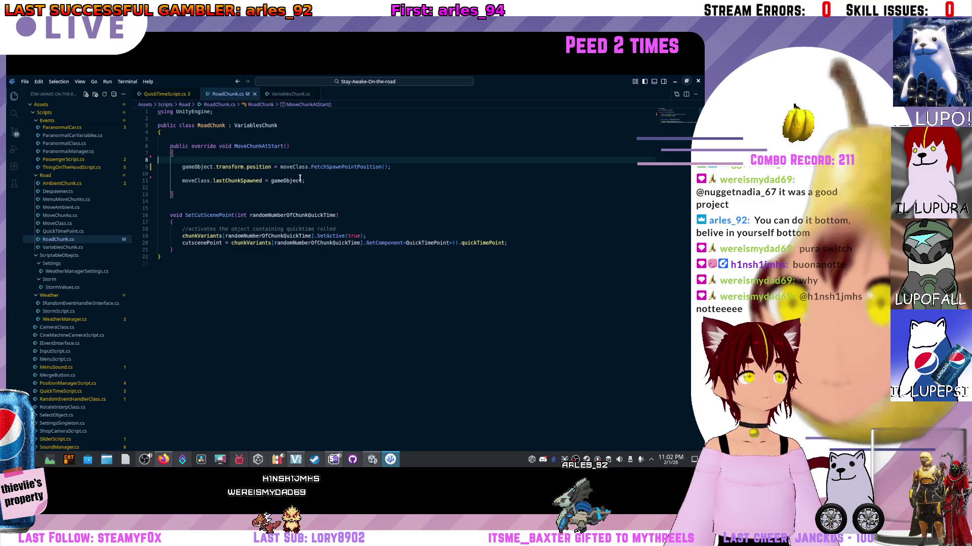
ctrl+click(337, 168)
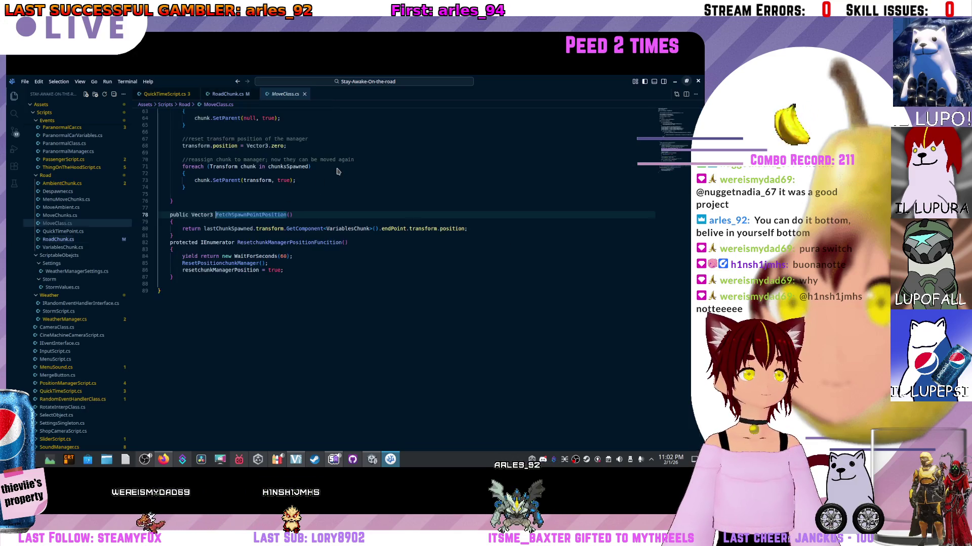
click(285, 233)
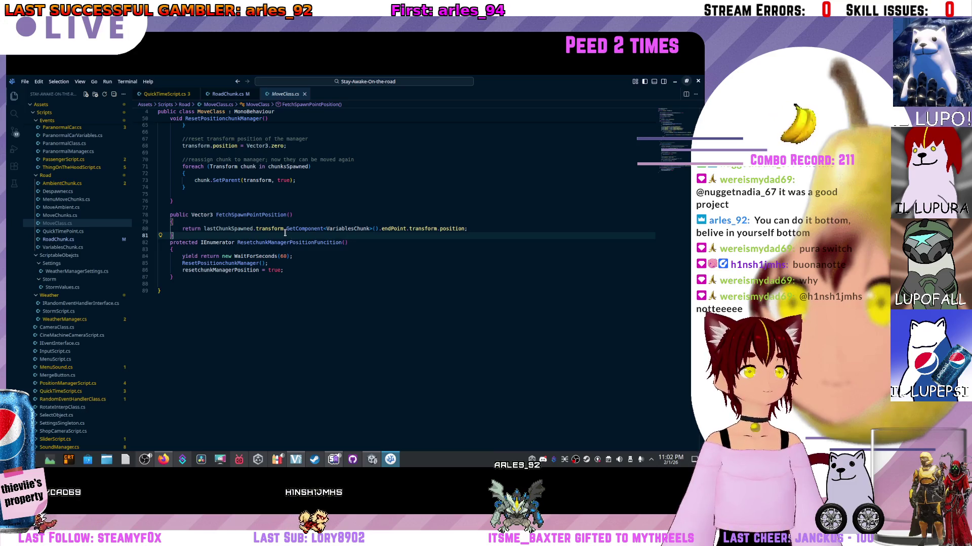
key(Return)
key(alt+Left)
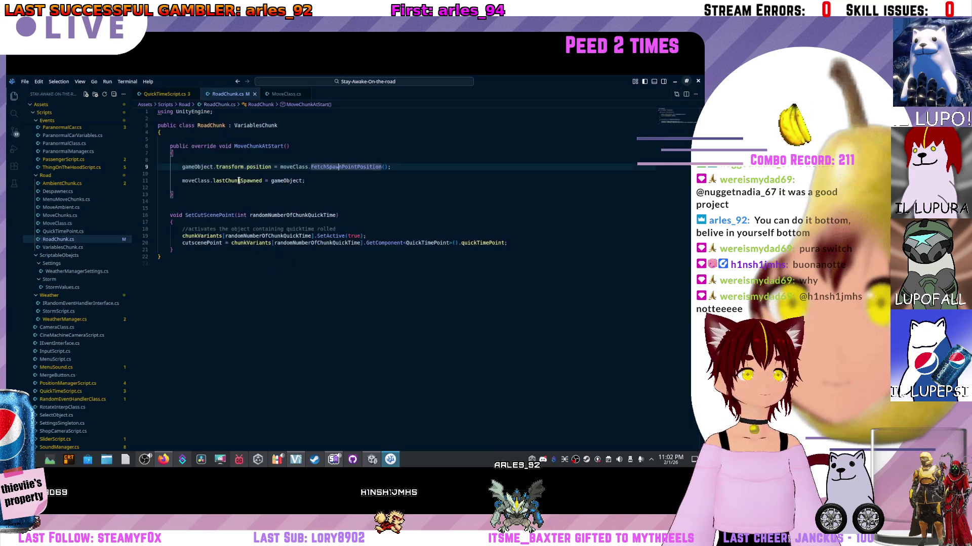
- Trim the blank lines before SetCutScenePoint and above MoveChunkAtStart, then save RoadChunk.cs
click(249, 189)
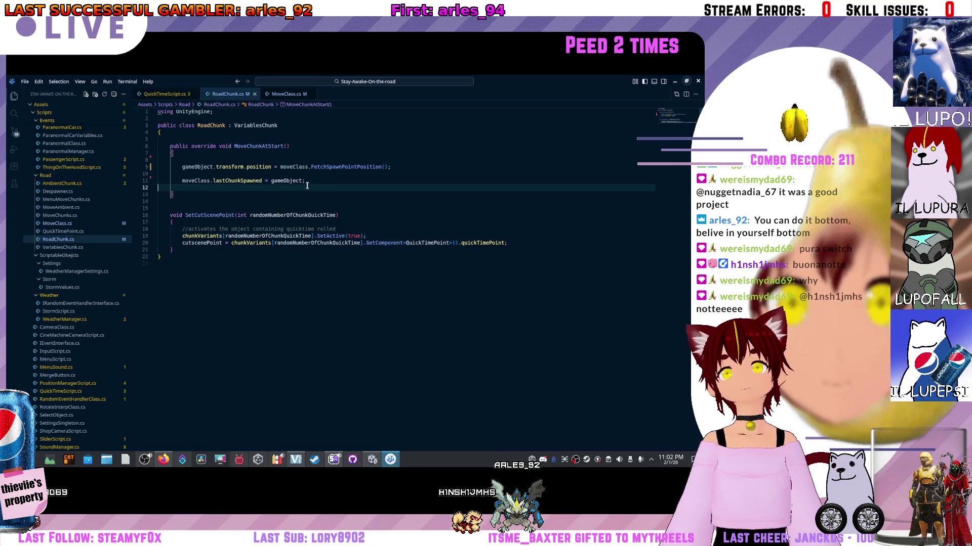
click(323, 180)
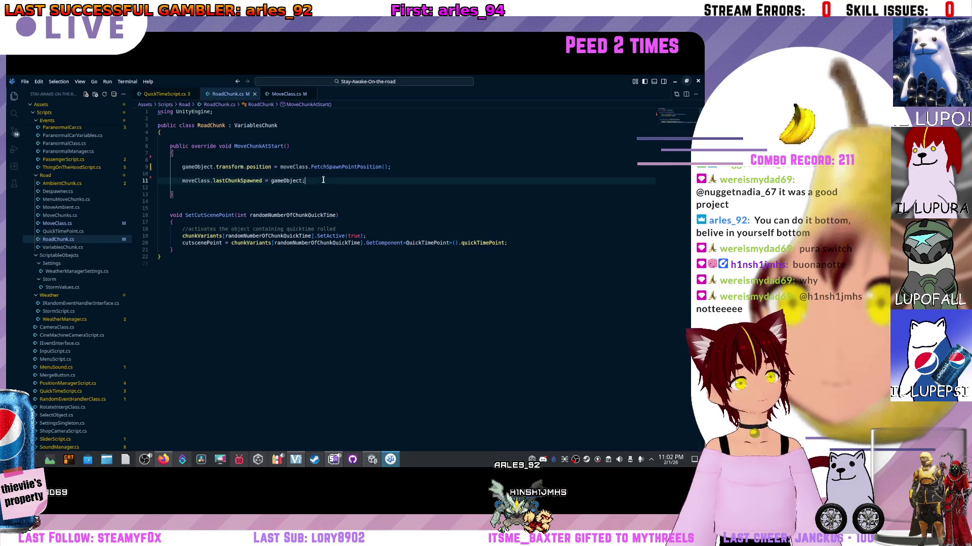
click(204, 203)
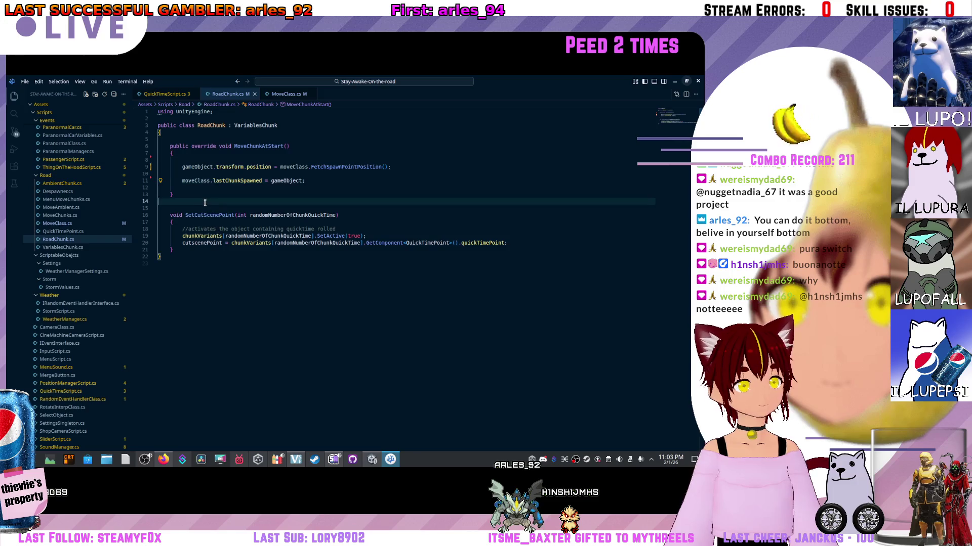
key(BackSpace)
click(191, 139)
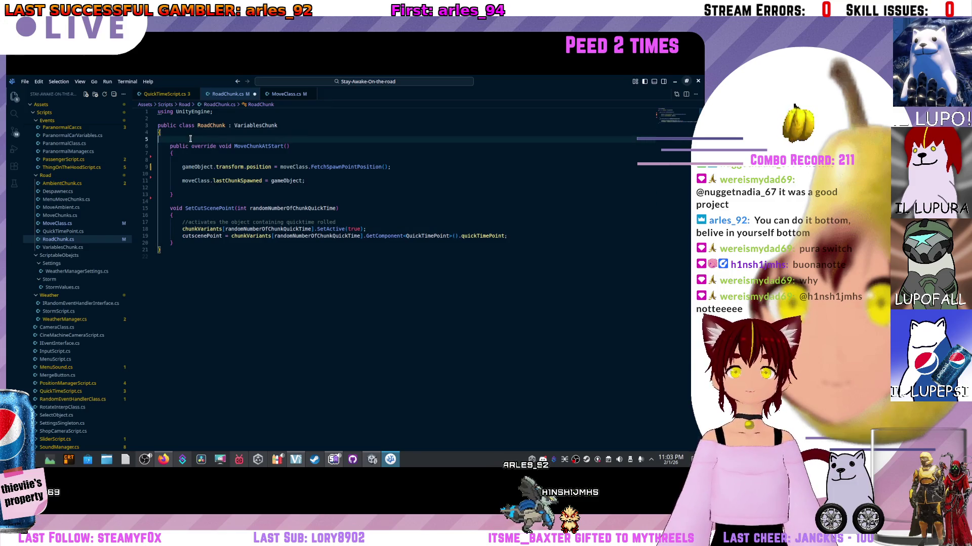
key(Down)
key(Down)
key(Down)
key(ctrl+s)
- Open VariablesChunk and review ResetChunk and the abstract MoveChunkAtStart declaration
ctrl+click(254, 124)
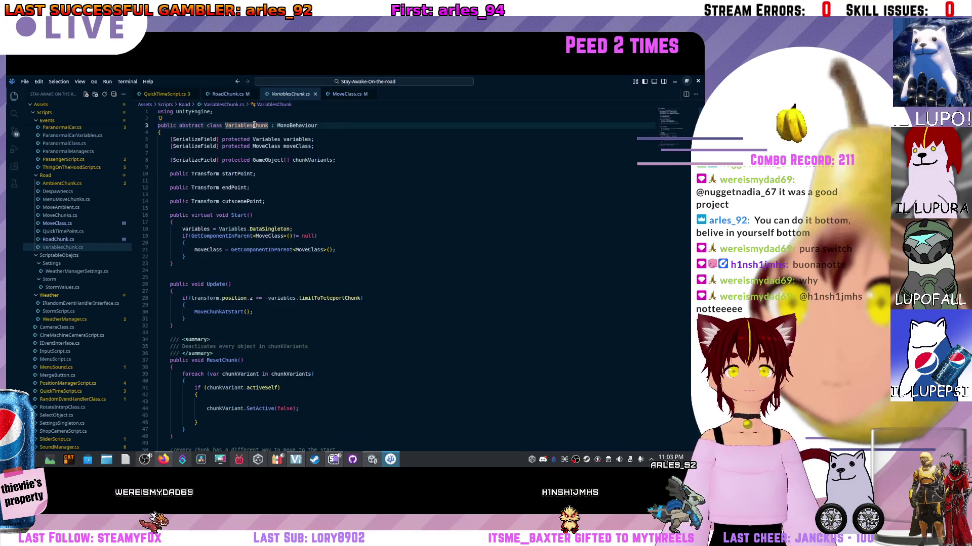
scroll(263, 212, down, 5)
scroll(252, 297, up, 4)
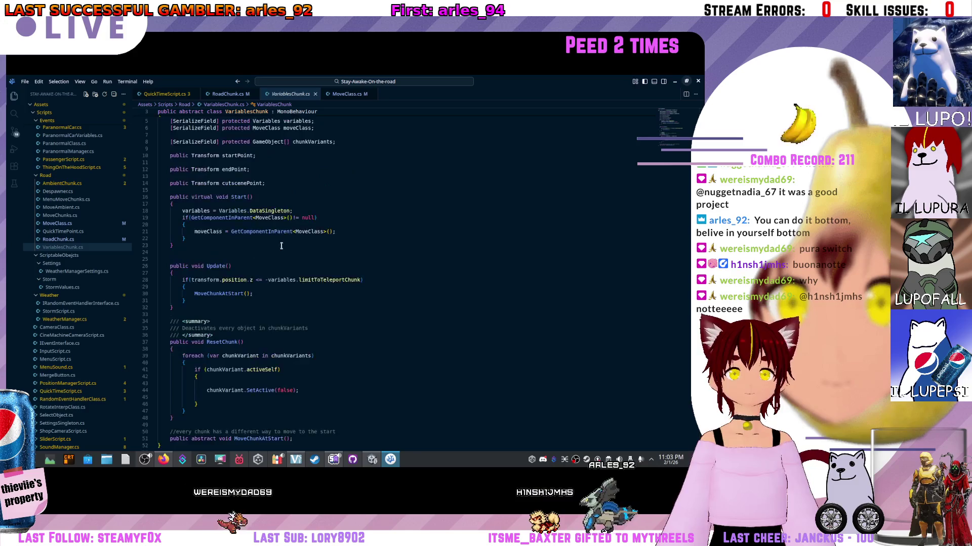
scroll(212, 409, down, 1)
click(224, 410)
double_click(215, 413)
triple_click(282, 421)
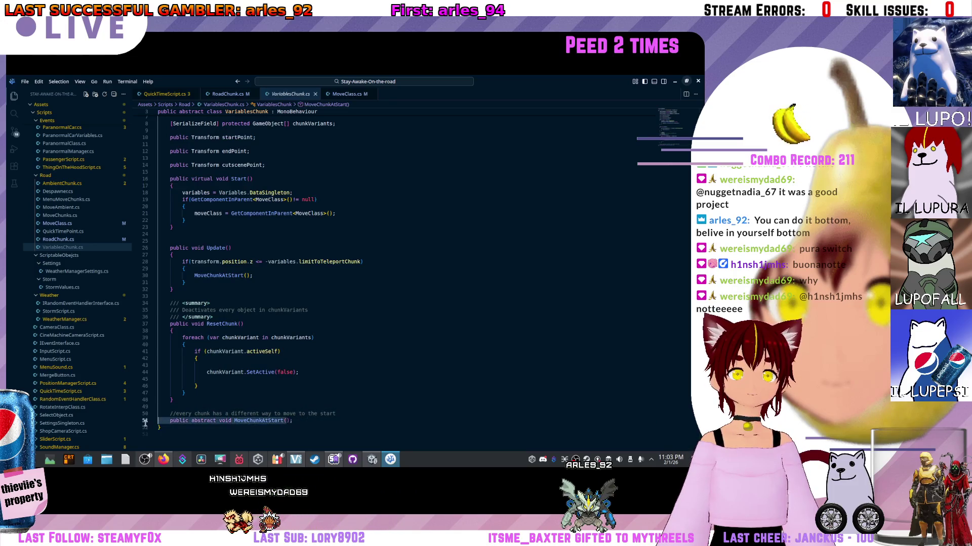
click(259, 373)
- Scroll through the rest of VariablesChunk, then open Variables.cs from the scripts list
scroll(289, 343, up, 1)
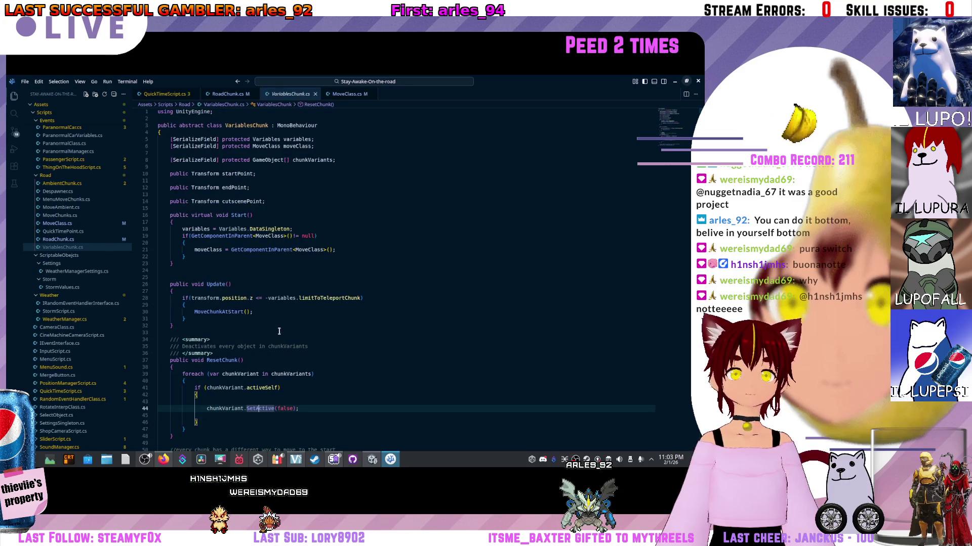
scroll(279, 331, down, 5)
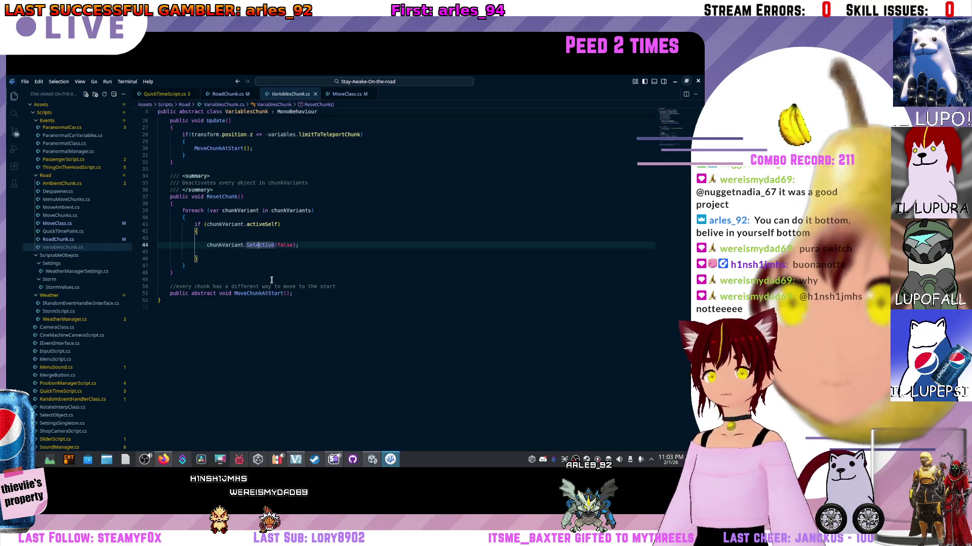
scroll(263, 253, up, 1)
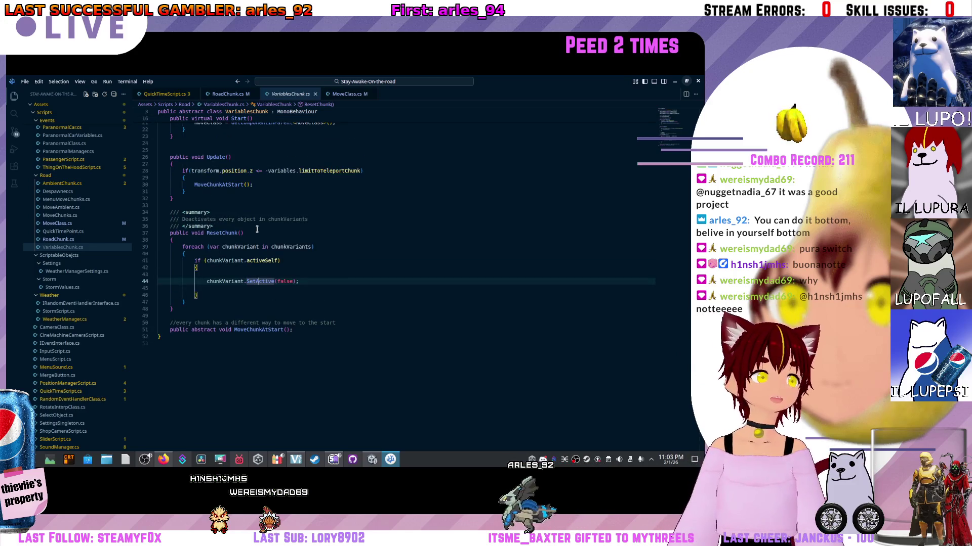
scroll(257, 230, up, 4)
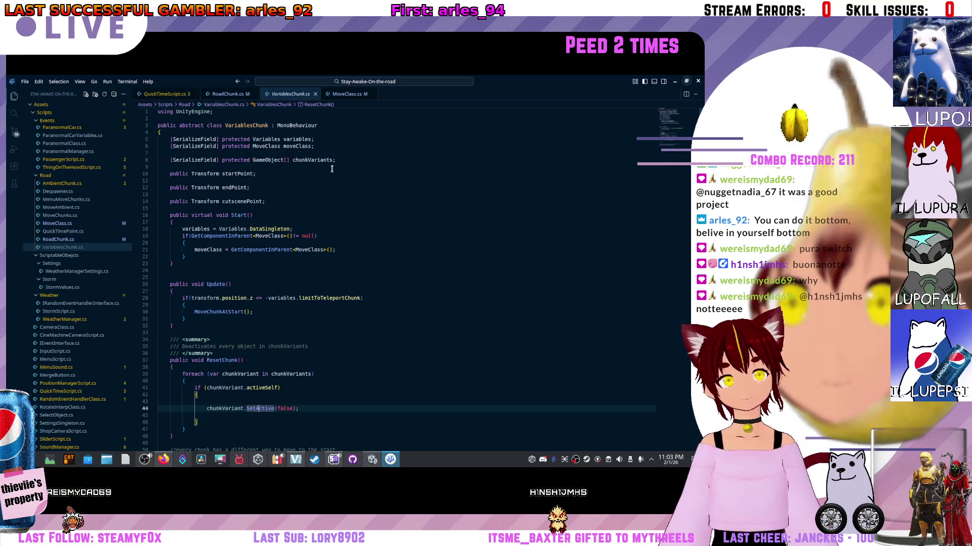
scroll(57, 278, down, 5)
click(127, 385)
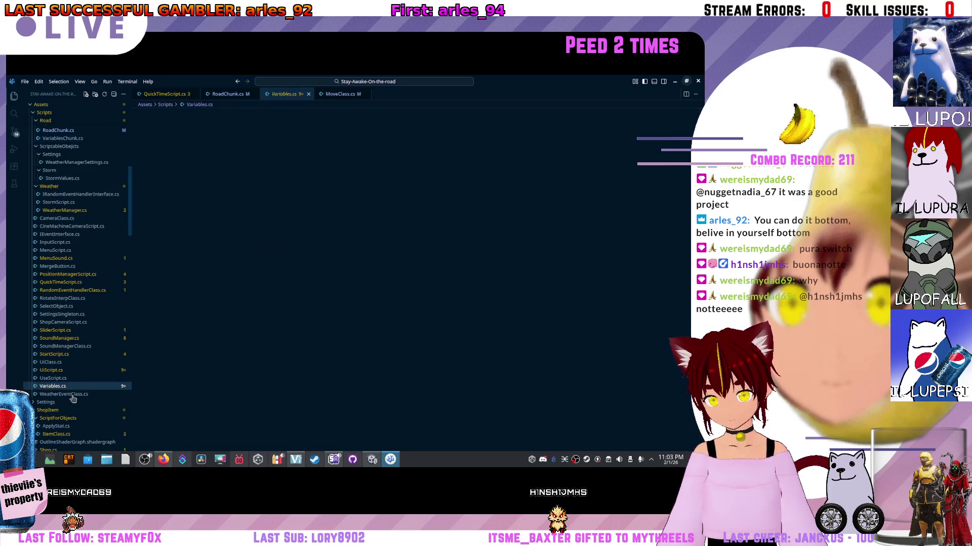
scroll(243, 334, down, 10)
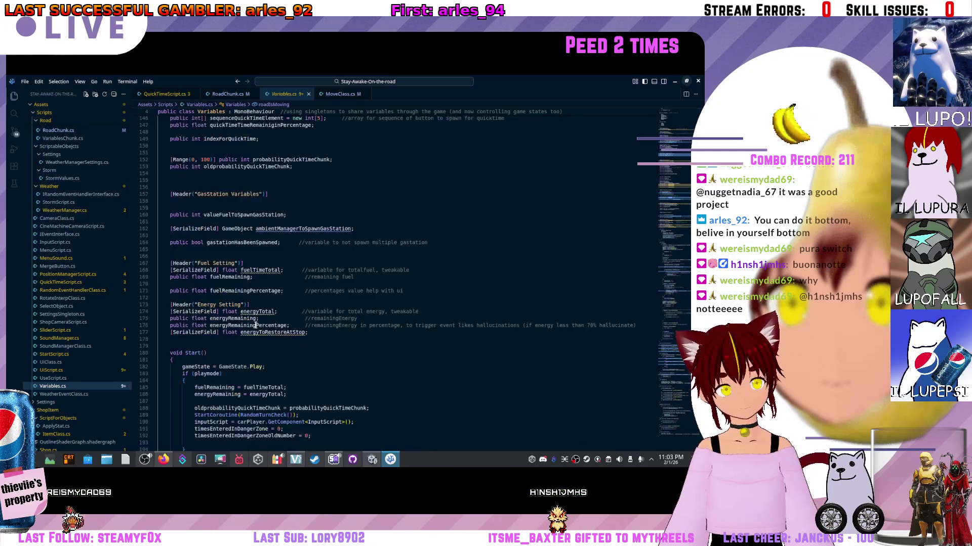
scroll(256, 325, up, 15)
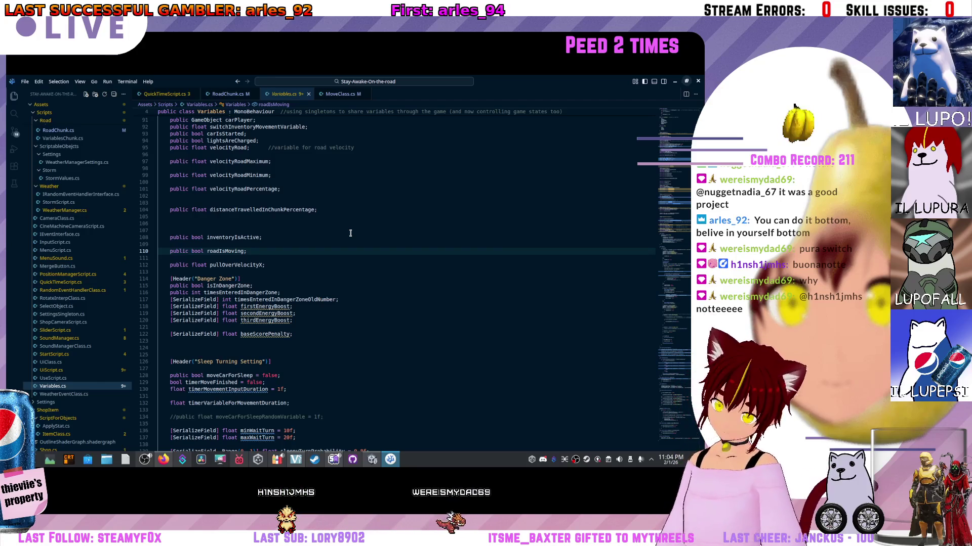
scroll(678, 259, down, 20)
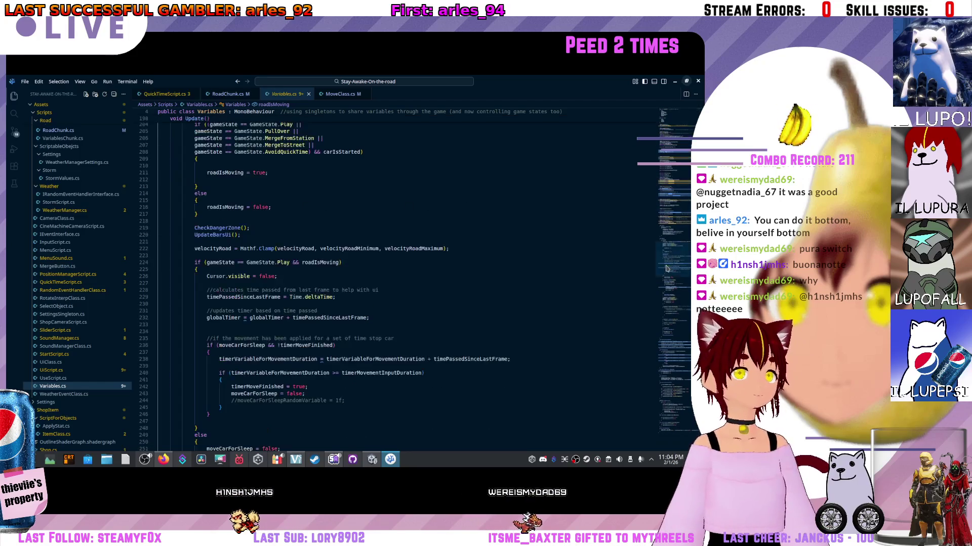
scroll(678, 259, down, 20)
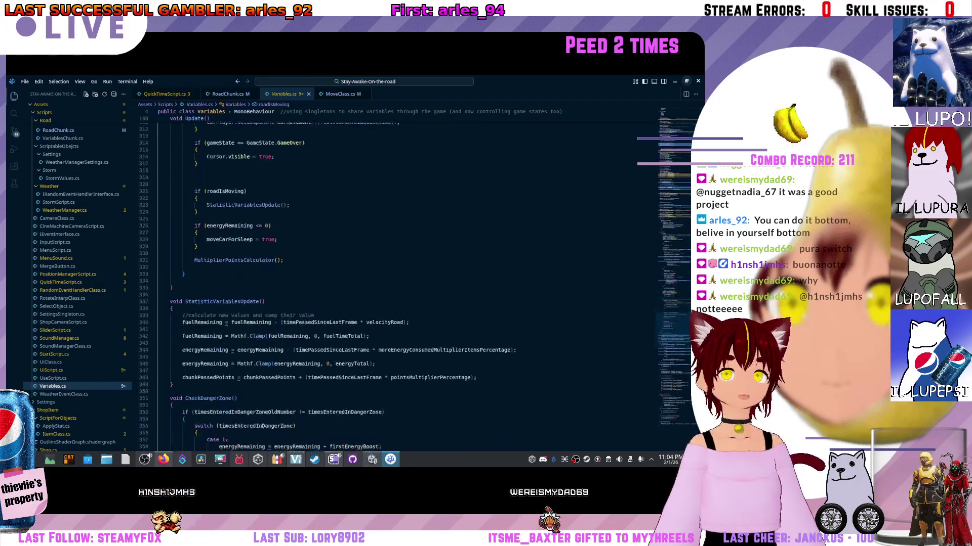
scroll(354, 278, down, 2)
scroll(354, 279, down, 9)
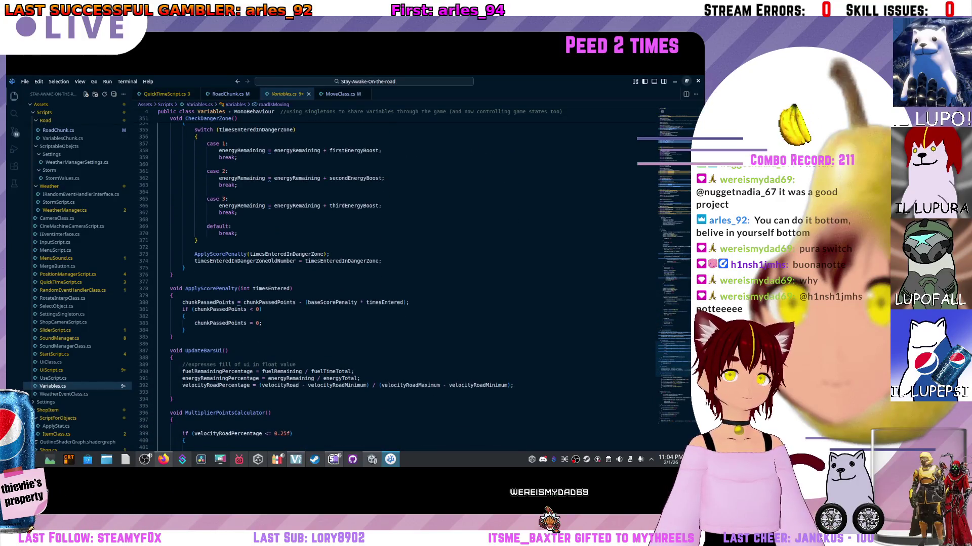
scroll(354, 278, down, 9)
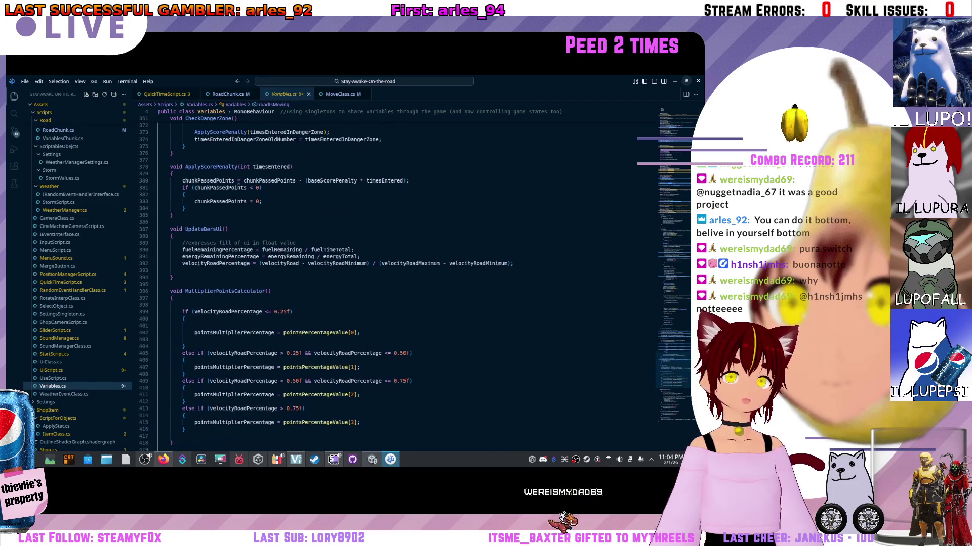
scroll(354, 279, down, 1)
scroll(354, 279, down, 9)
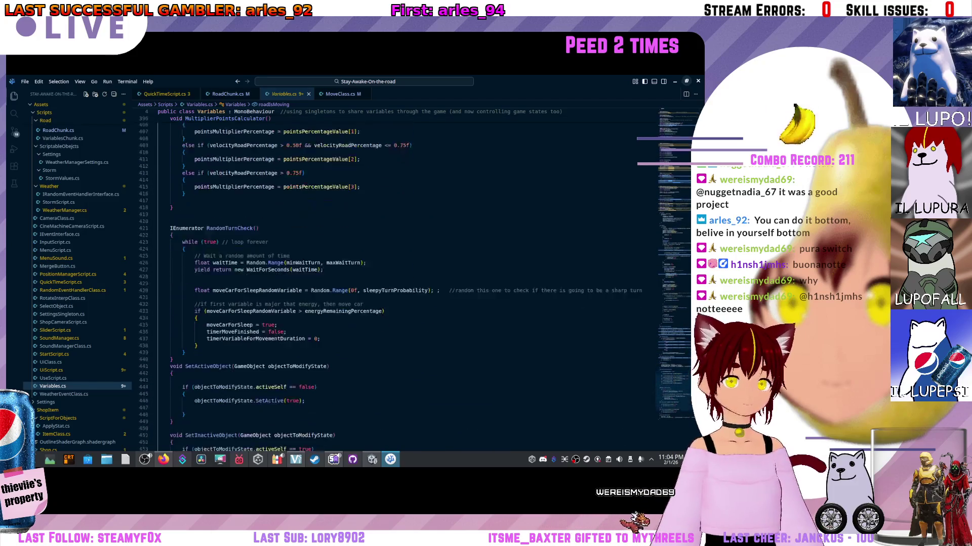
scroll(687, 304, up, 20)
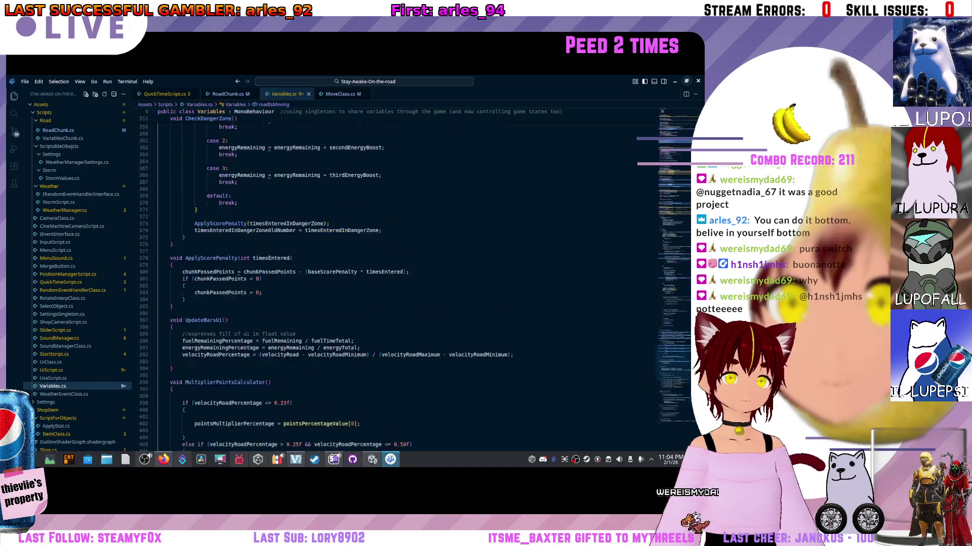
drag(688, 304, 688, 223)
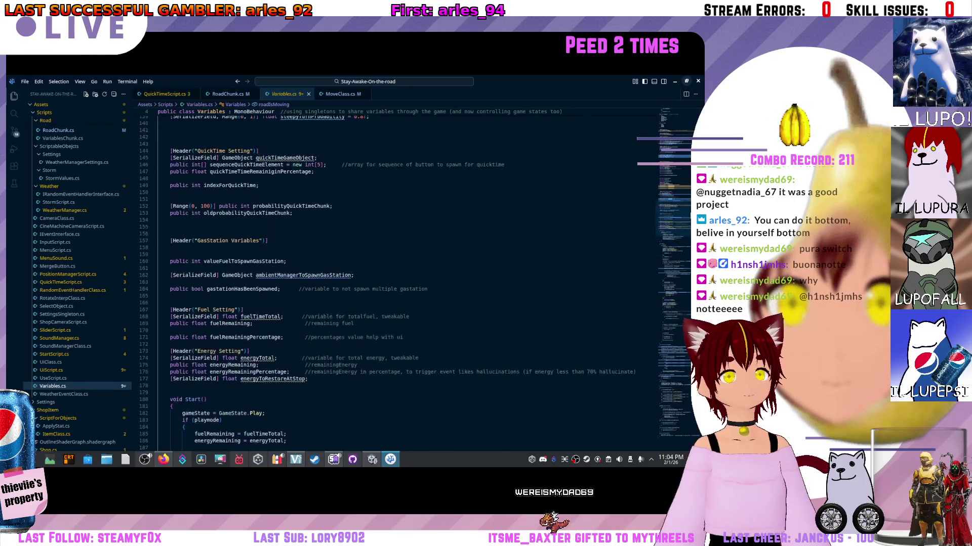
- Scroll through Variables.cs to review the GameState and Keys enums
scroll(688, 222, up, 20)
scroll(688, 222, up, 15)
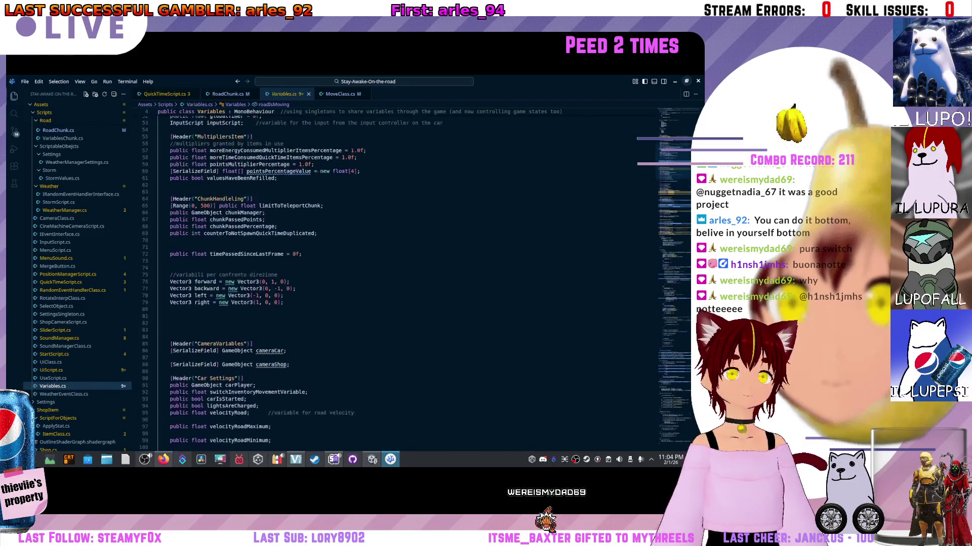
scroll(689, 223, up, 3)
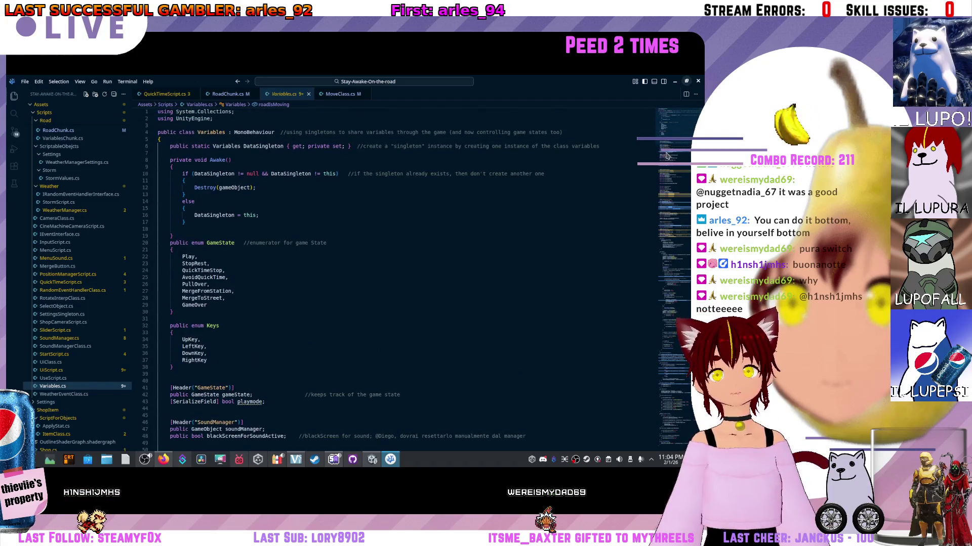
scroll(666, 157, down, 10)
scroll(666, 157, up, 8)
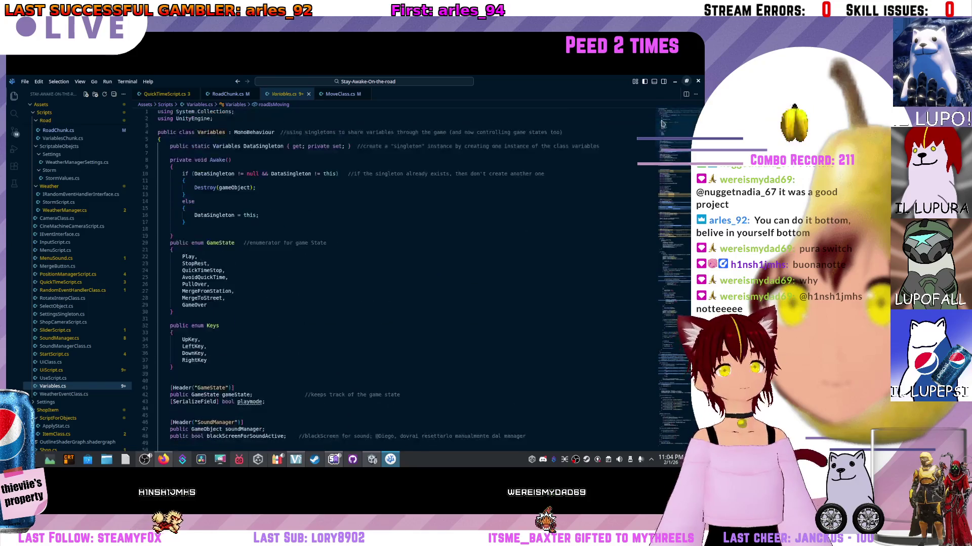
scroll(672, 143, down, 15)
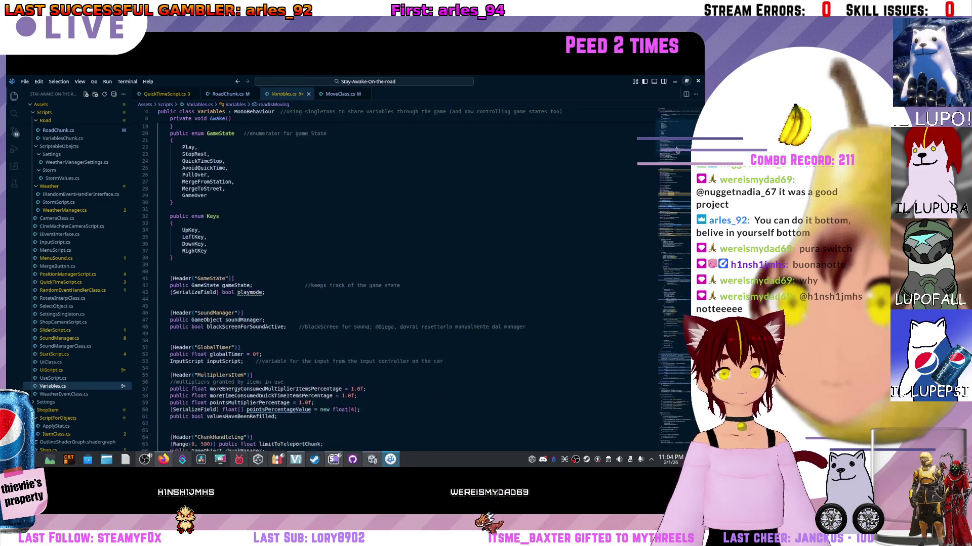
scroll(672, 144, down, 10)
scroll(672, 143, down, 8)
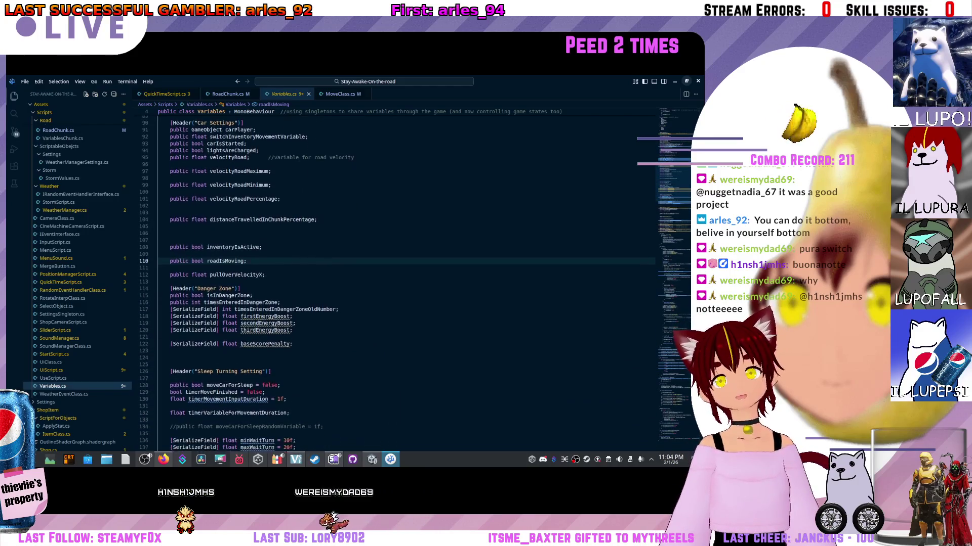
scroll(388, 325, down, 11)
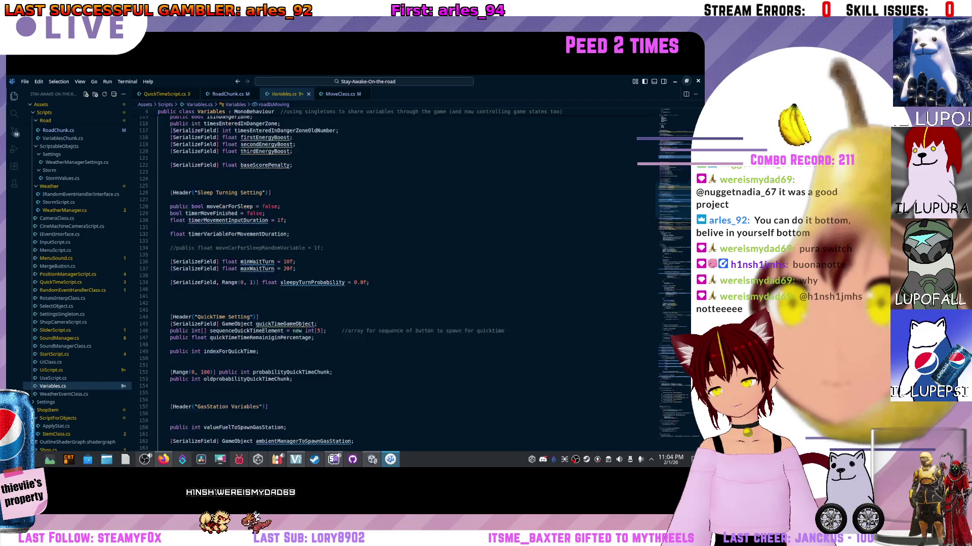
scroll(350, 234, up, 20)
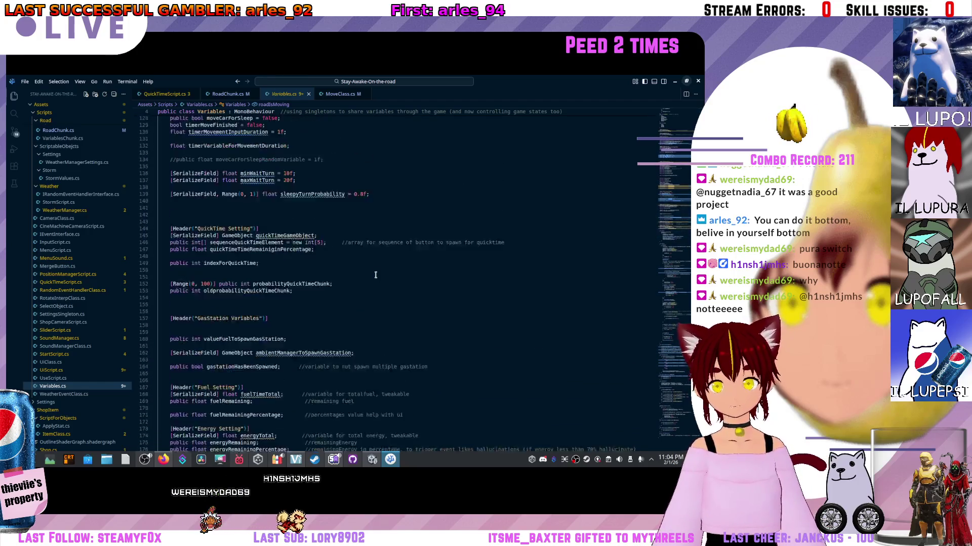
scroll(349, 234, up, 10)
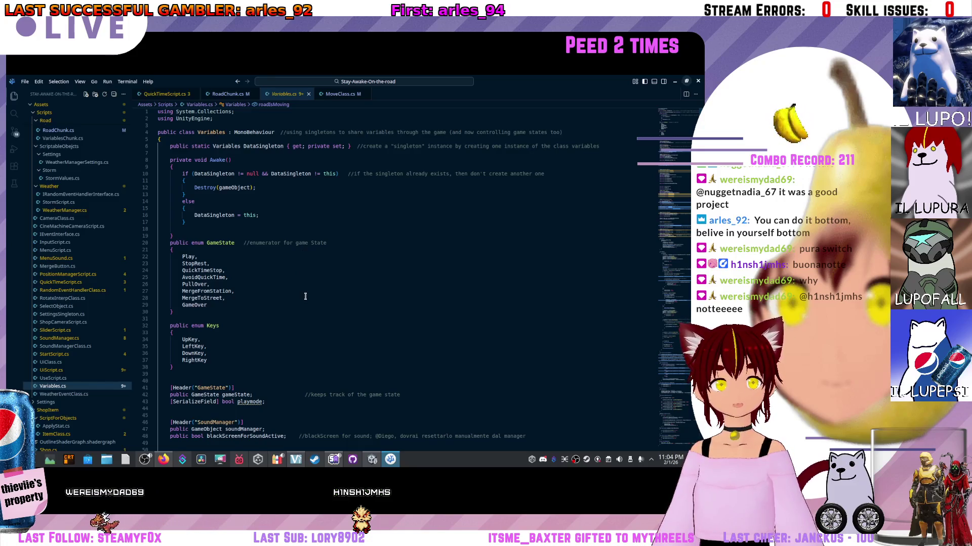
scroll(258, 324, down, 1)
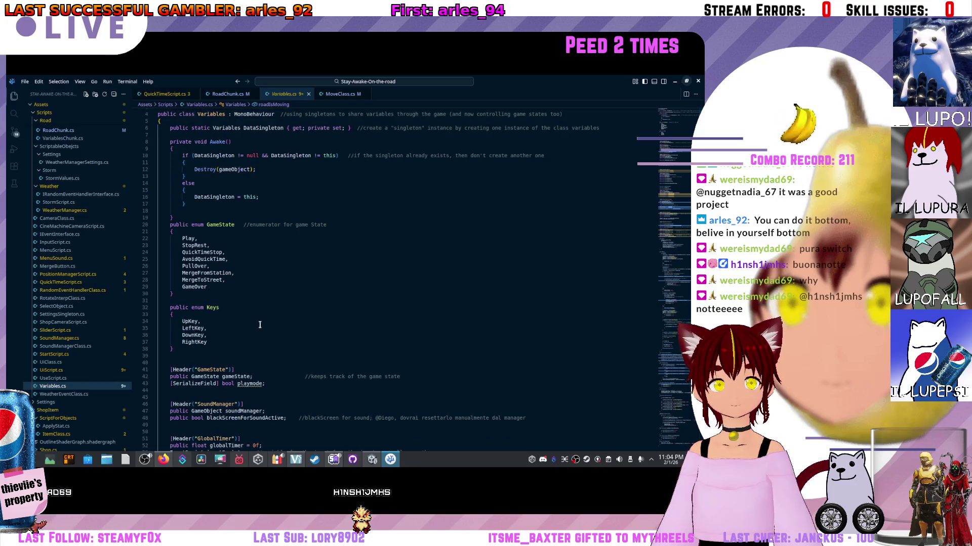
scroll(260, 324, down, 3)
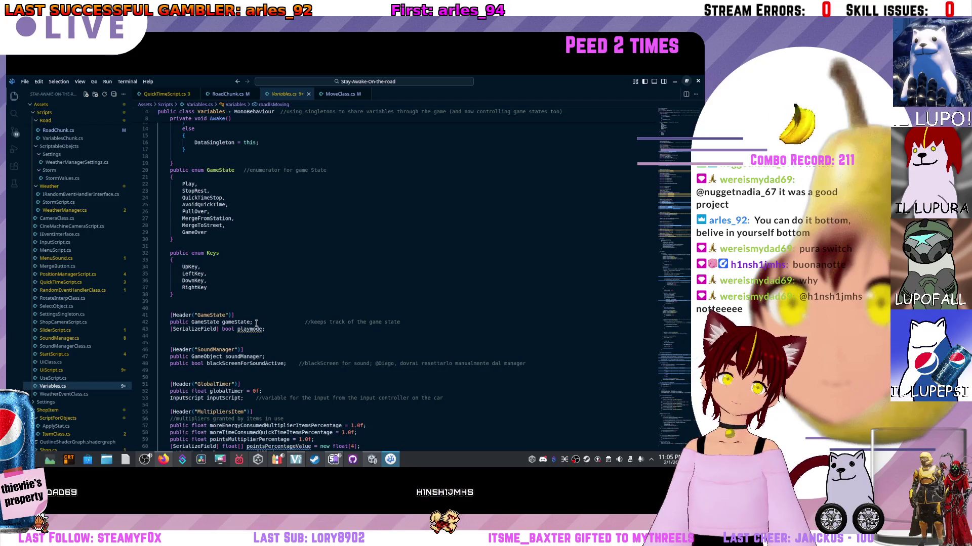
click(225, 257)
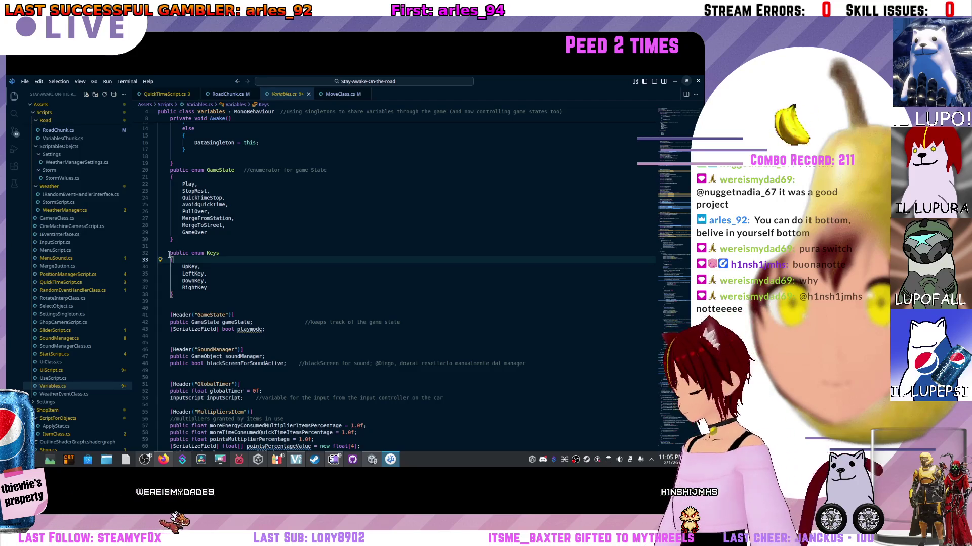
scroll(174, 255, down, 20)
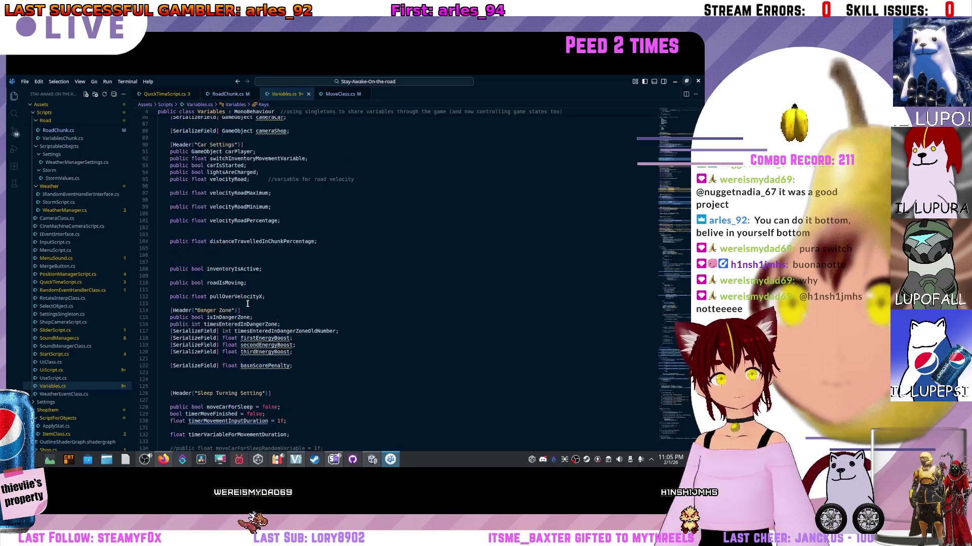
scroll(248, 304, up, 11)
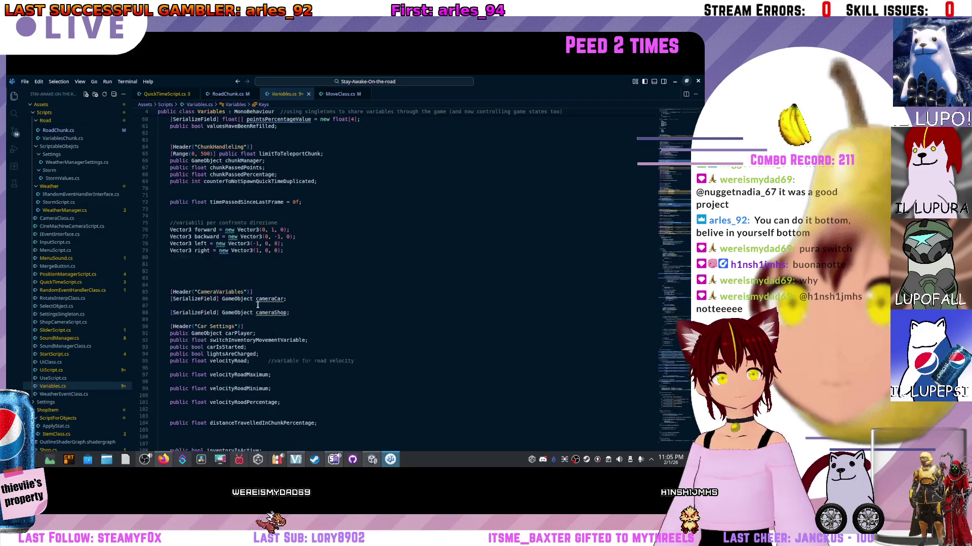
- Switch to RoadChunk.cs and inspect the MoveChunkAtStart method
click(233, 93)
click(198, 141)
click(229, 131)
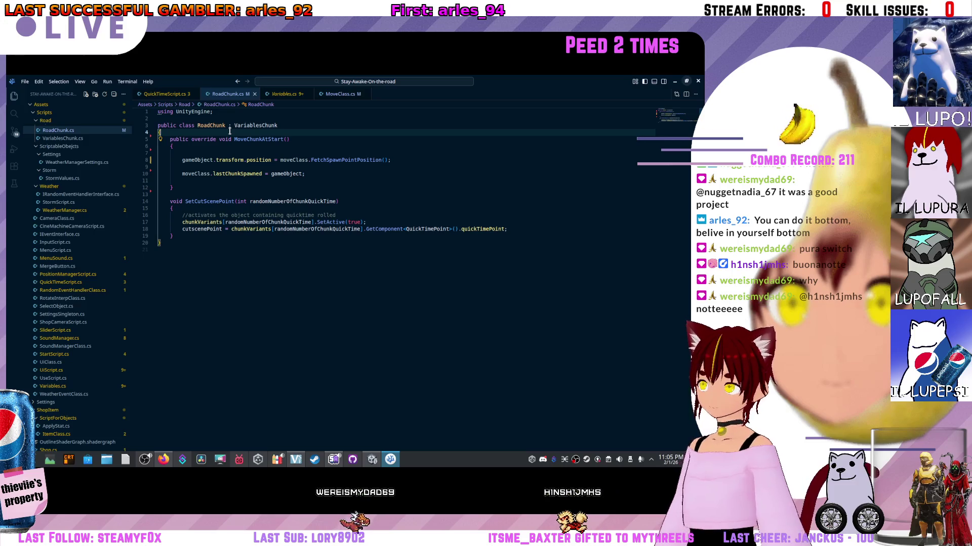
scroll(65, 357, down, 2)
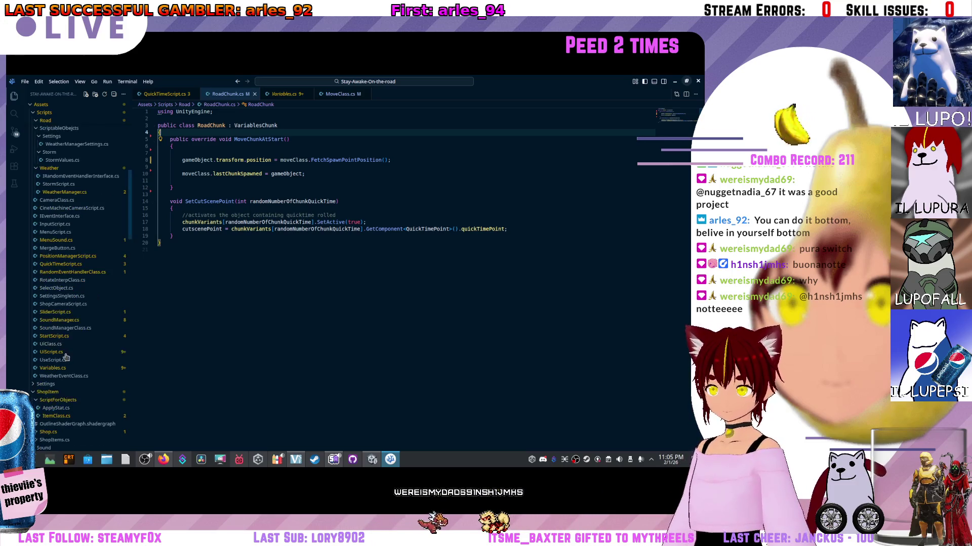
click(64, 359)
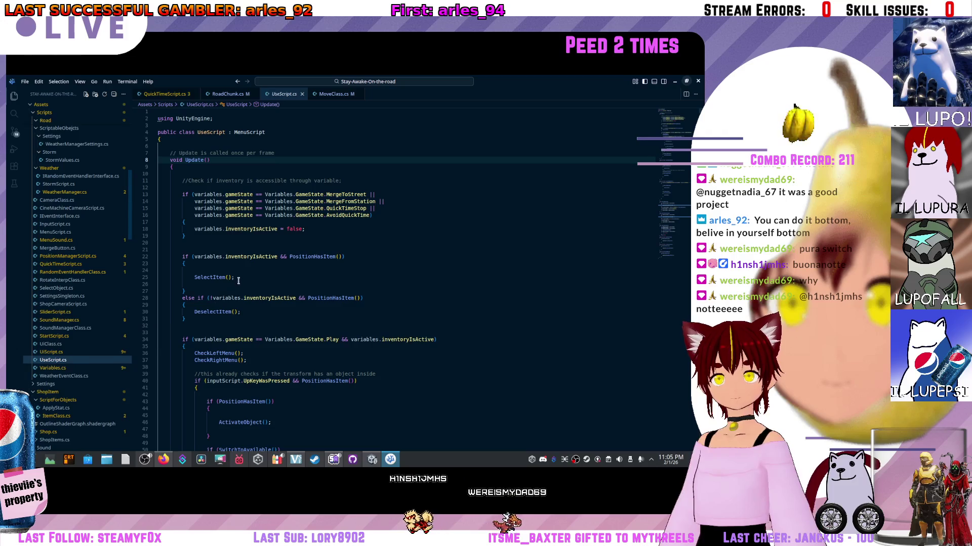
scroll(238, 278, down, 10)
scroll(245, 267, down, 20)
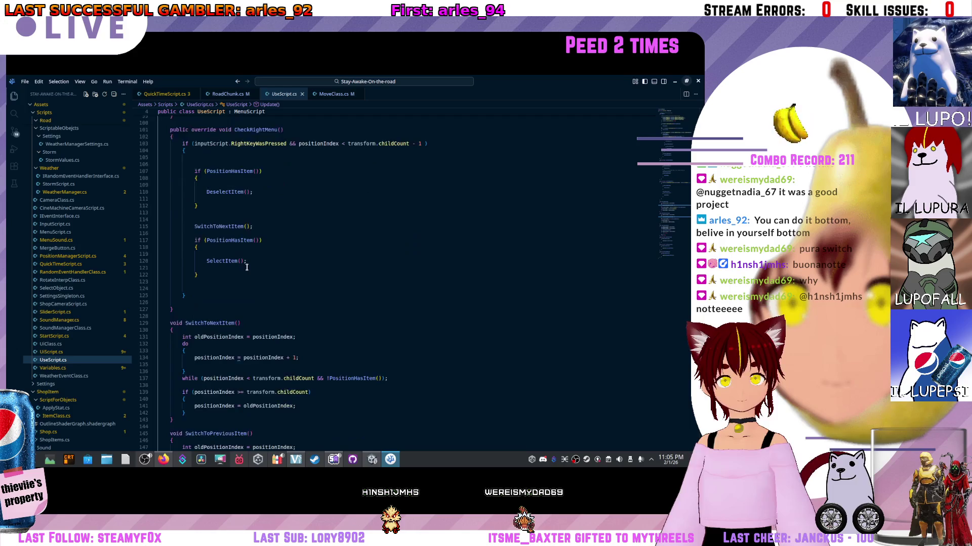
scroll(247, 267, down, 7)
click(70, 377)
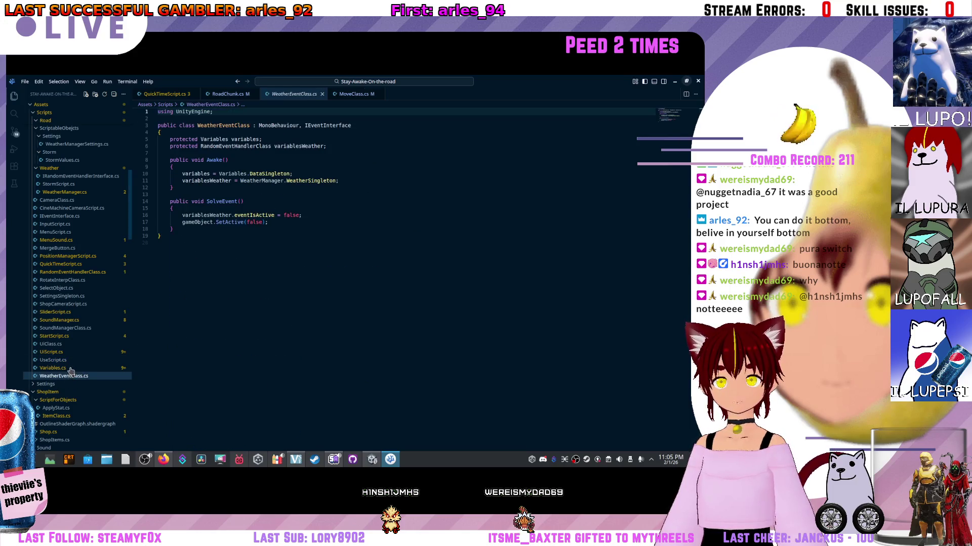
click(69, 368)
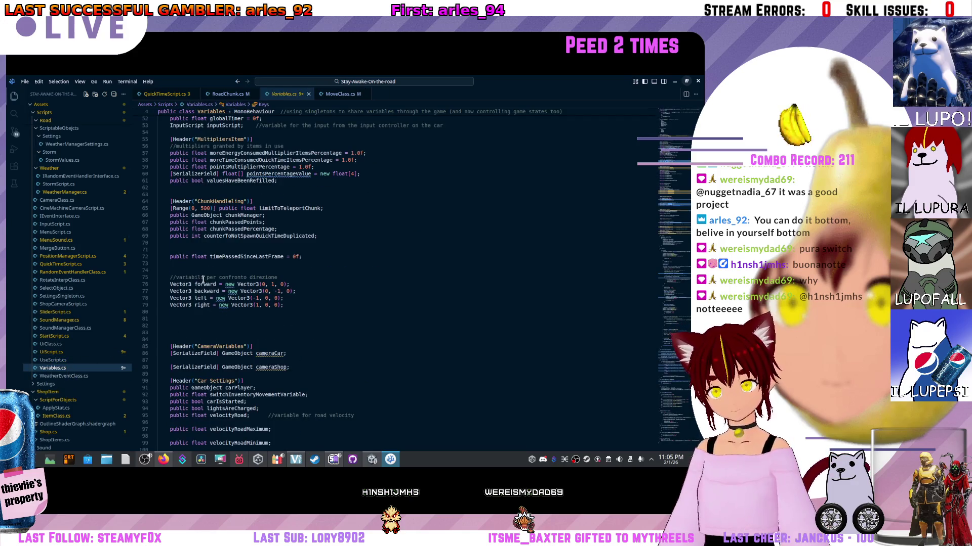
mouse_move(222, 298)
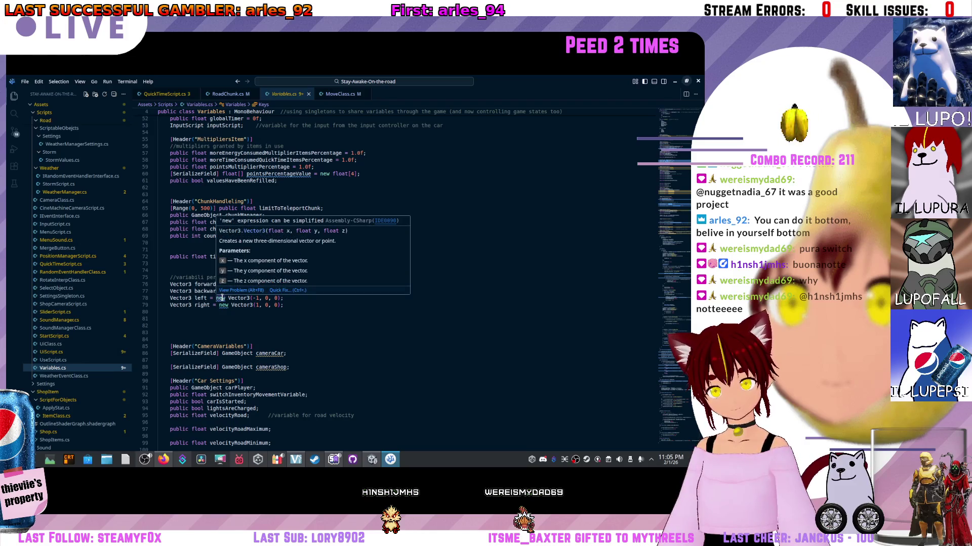
scroll(99, 262, up, 5)
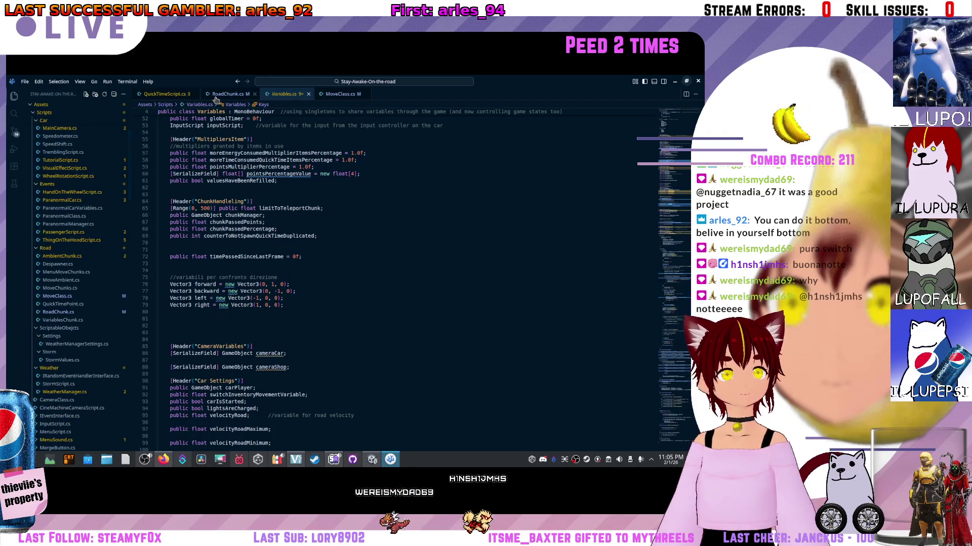
click(165, 95)
click(227, 94)
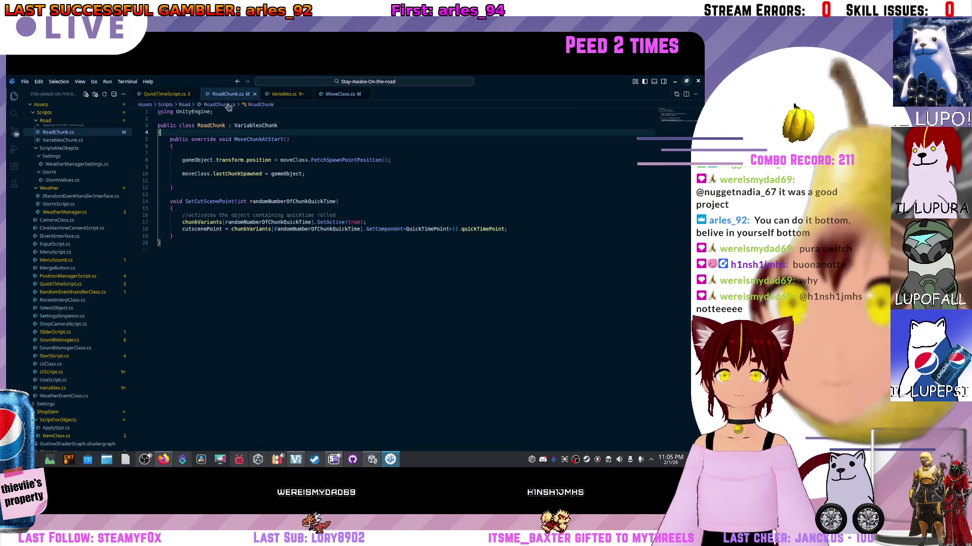
click(216, 146)
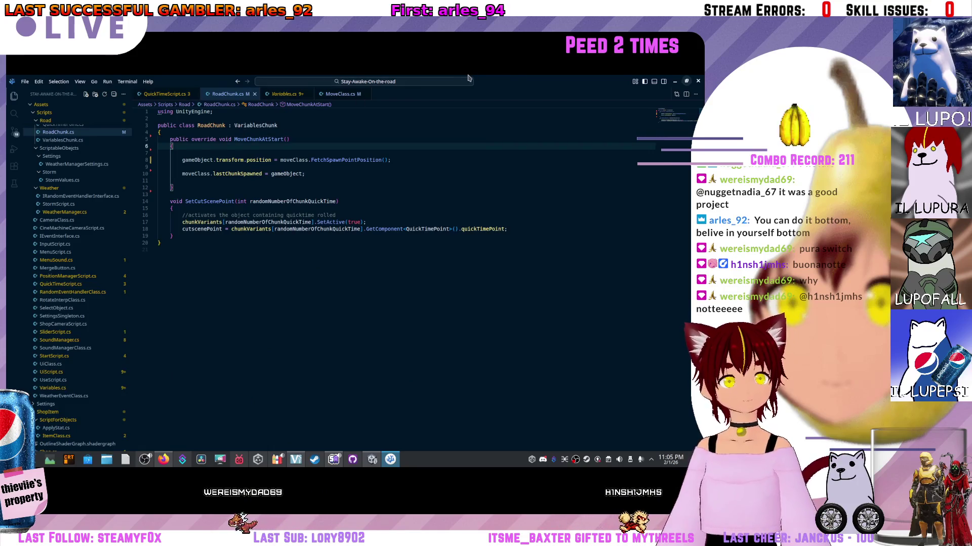
key(alt+Tab)
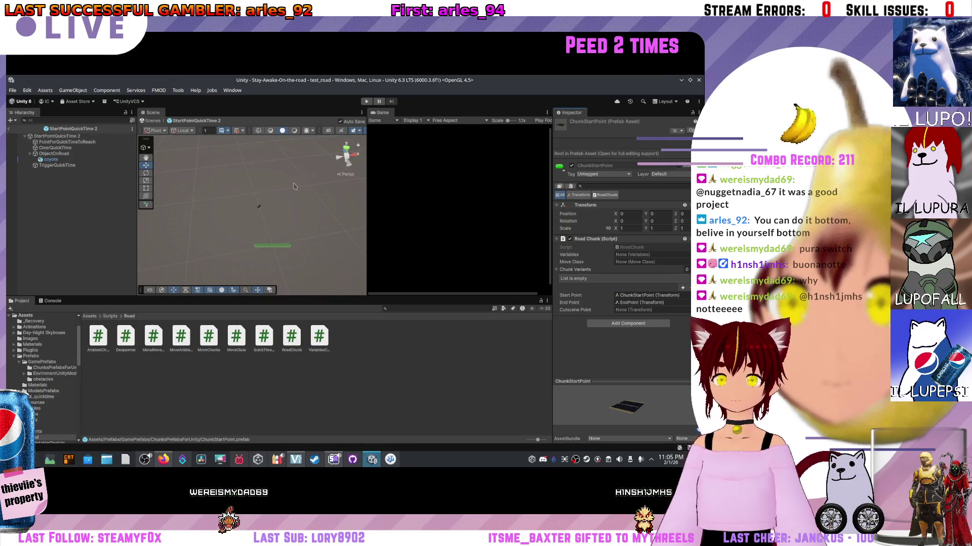
- Deselect, navigate the Project breadcrumb from Road up to Assets, and exit prefab mode to test_road
click(295, 206)
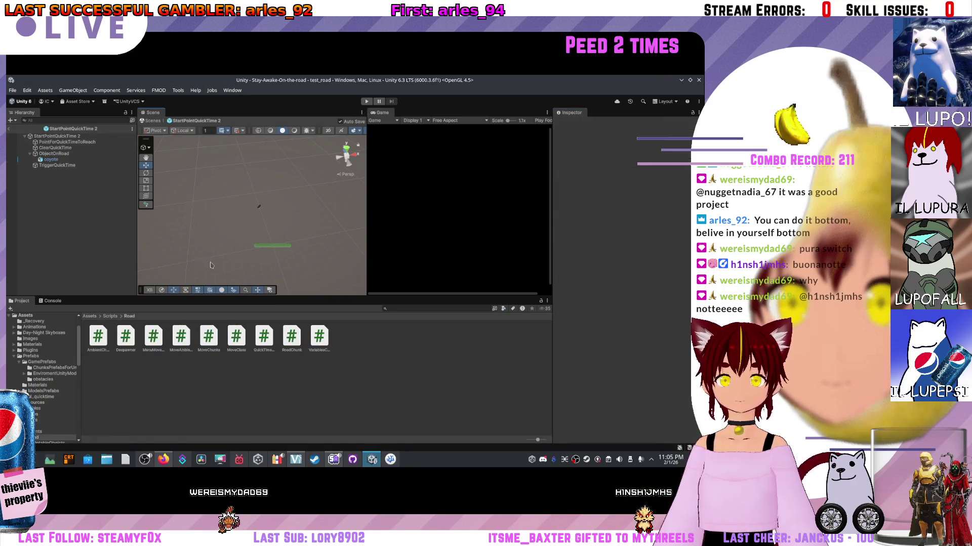
click(100, 317)
click(100, 317)
click(120, 316)
click(112, 318)
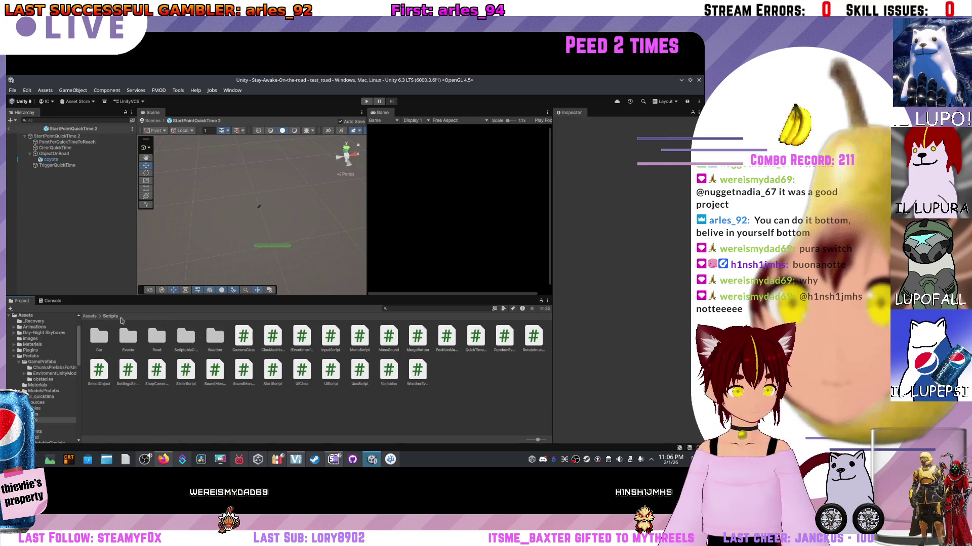
click(97, 317)
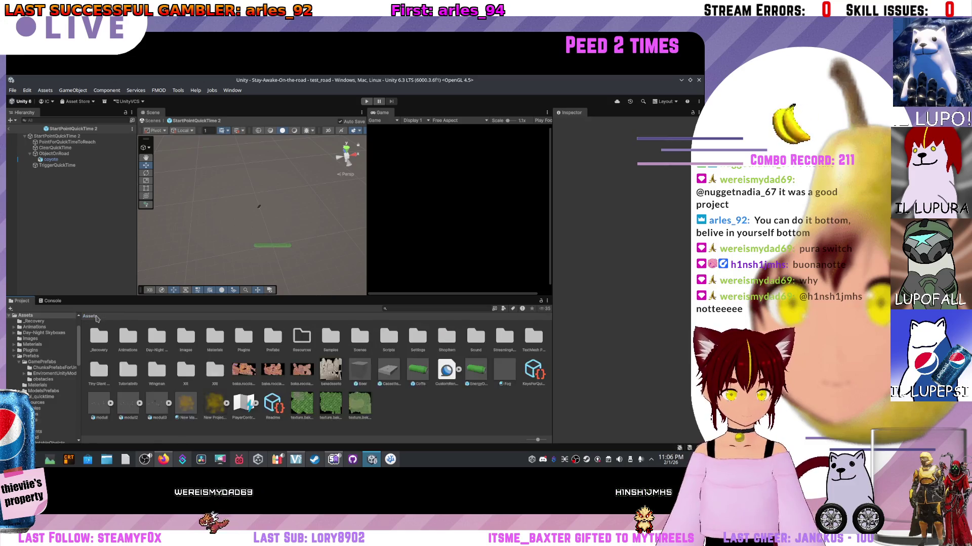
click(9, 129)
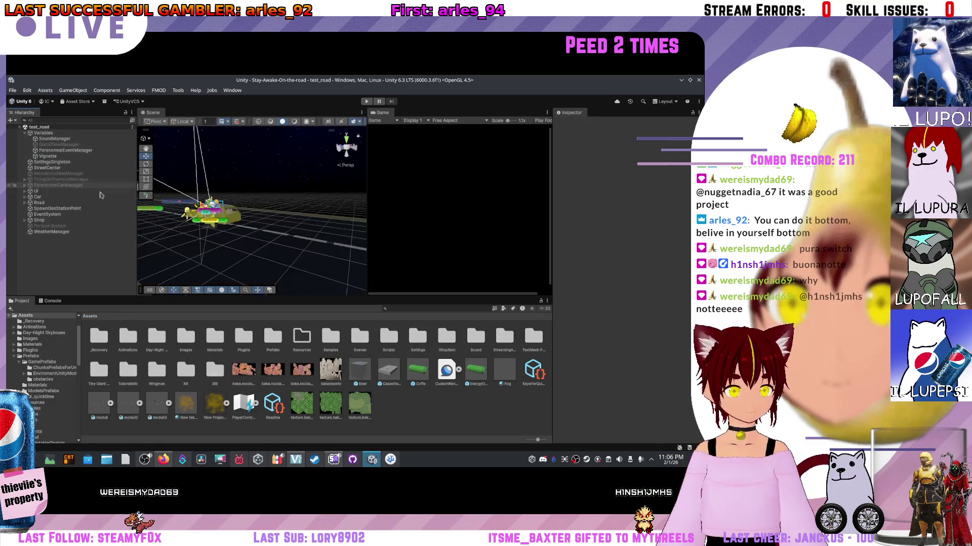
- Zoom and orbit the Scene view to frame the road's barriers and green markers up close
scroll(303, 213, up, 10)
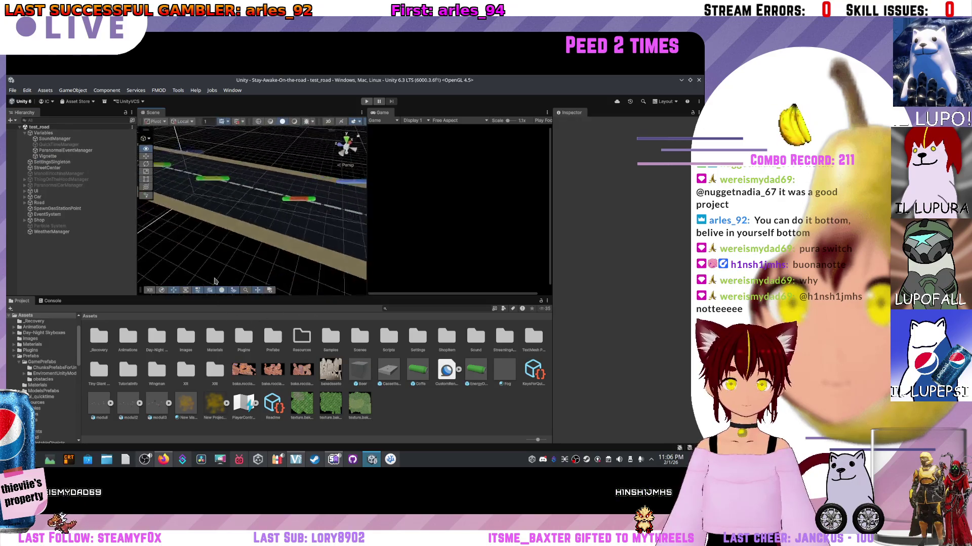
scroll(282, 273, down, 10)
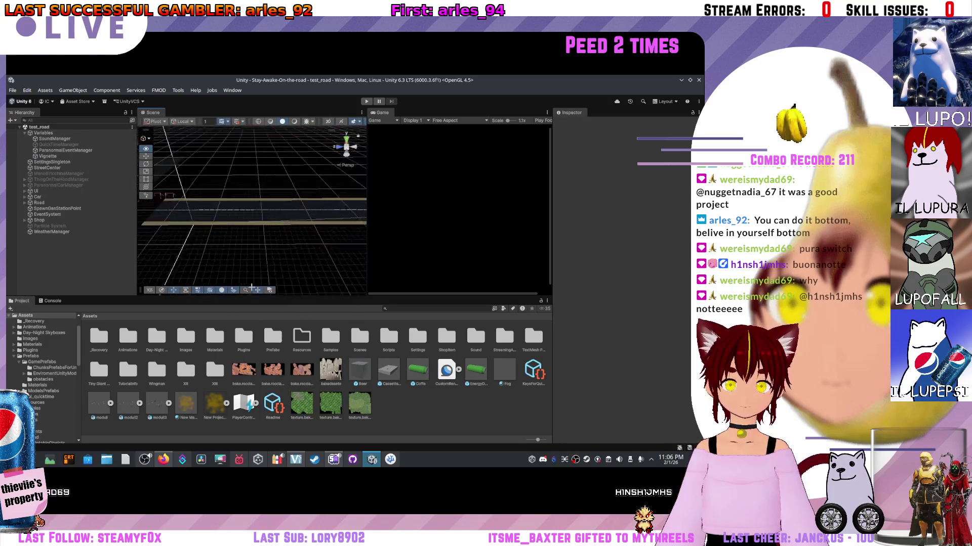
scroll(257, 280, up, 10)
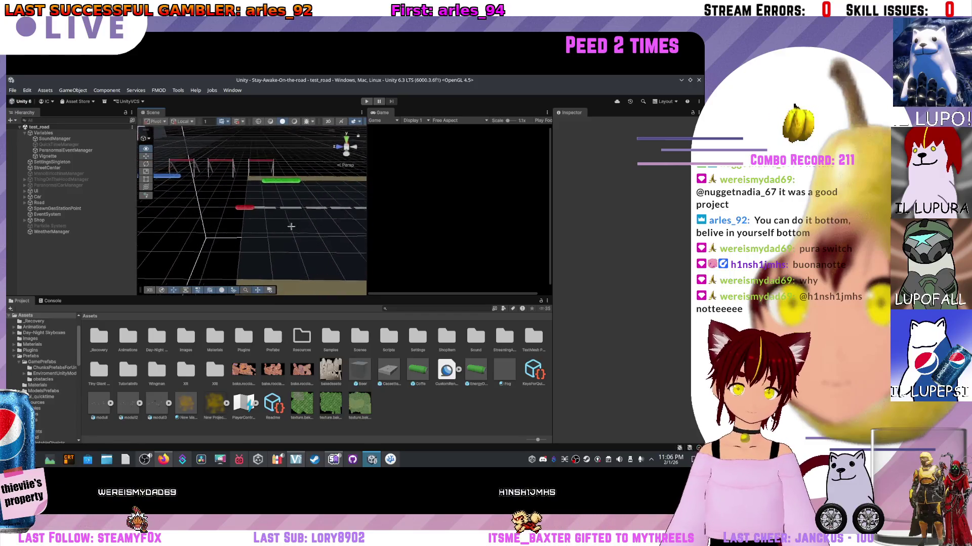
drag(291, 226, 308, 222)
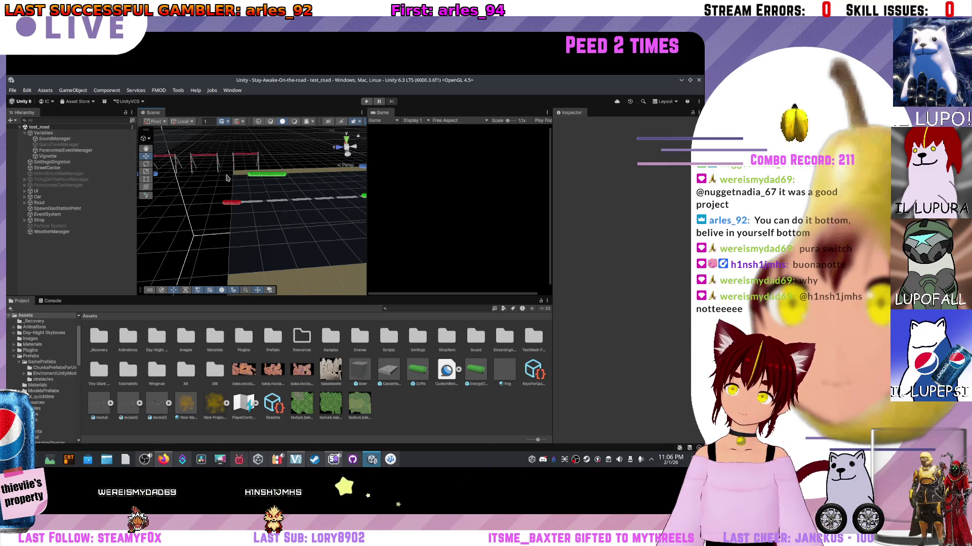
click(10, 120)
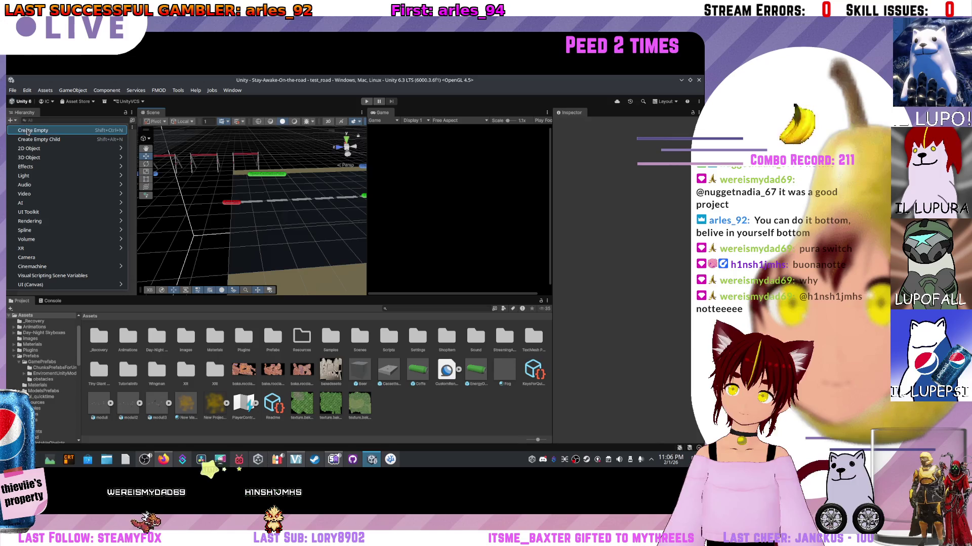
click(30, 131)
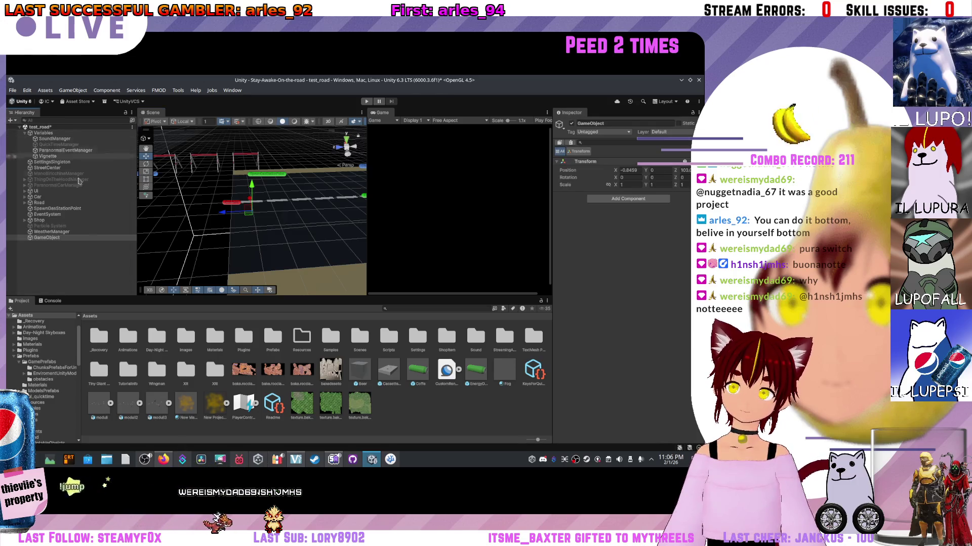
double_click(61, 237)
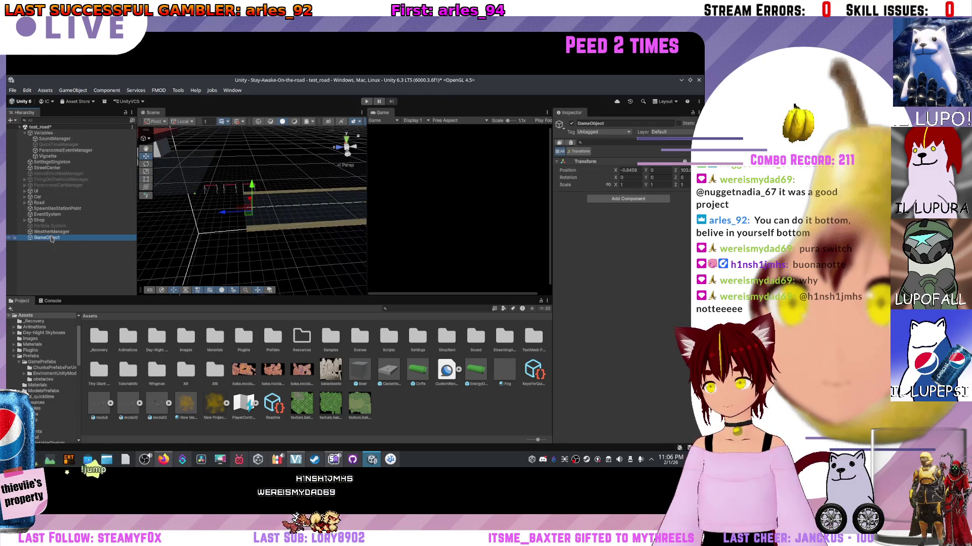
right_click(61, 238)
click(87, 150)
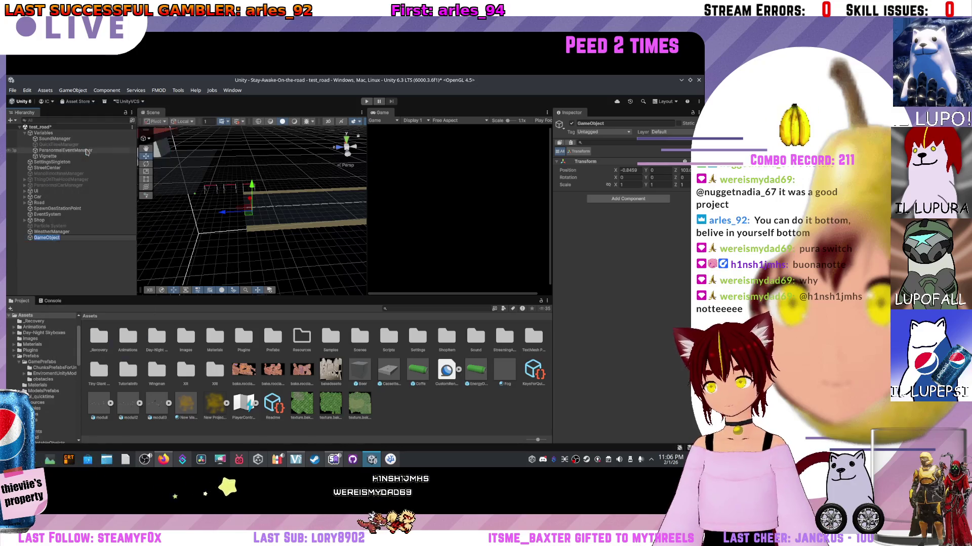
text(Quci)
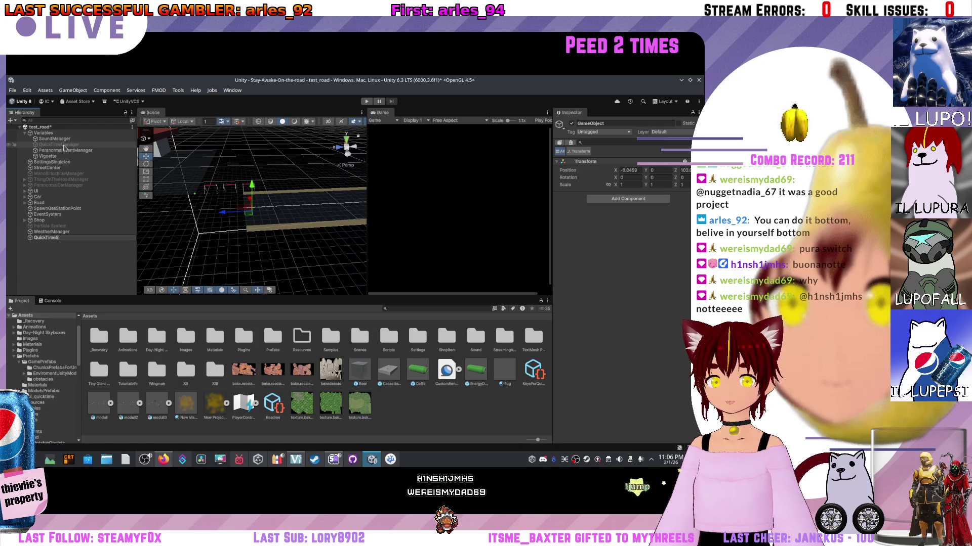
key(Return)
mouse_move(57, 167)
mouse_down()
mouse_move(43, 167)
mouse_move(40, 133)
mouse_move(43, 171)
mouse_move(31, 170)
mouse_up()
drag(176, 188, 240, 207)
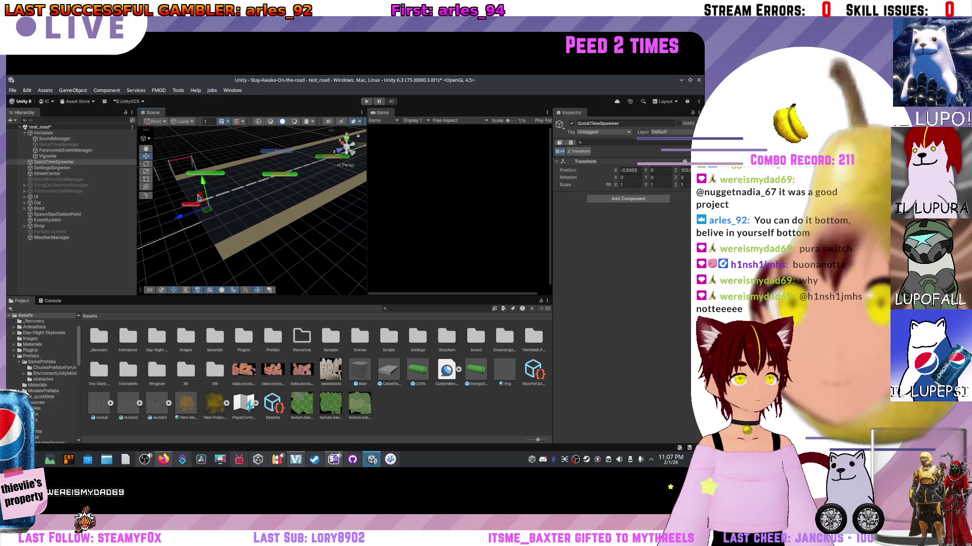
text(0)
click(650, 170)
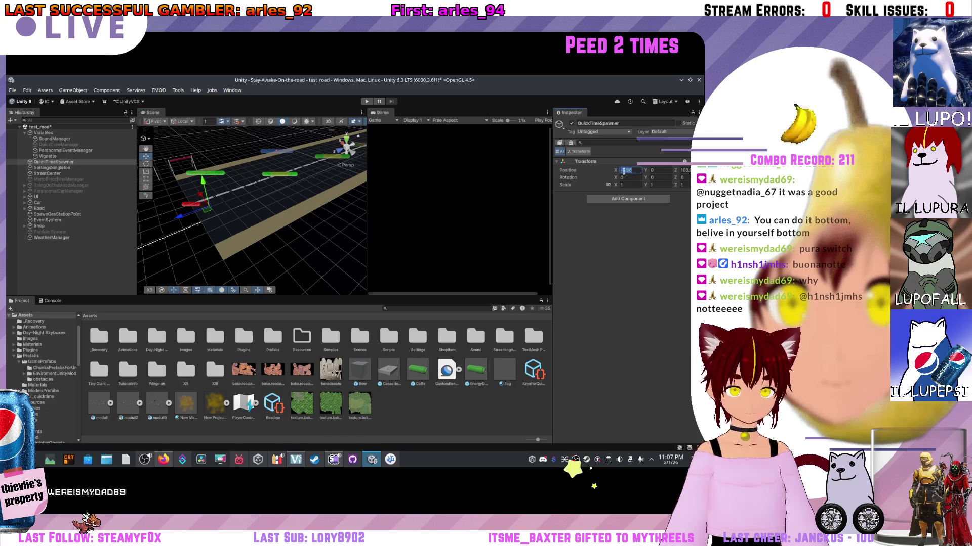
drag(222, 192, 231, 188)
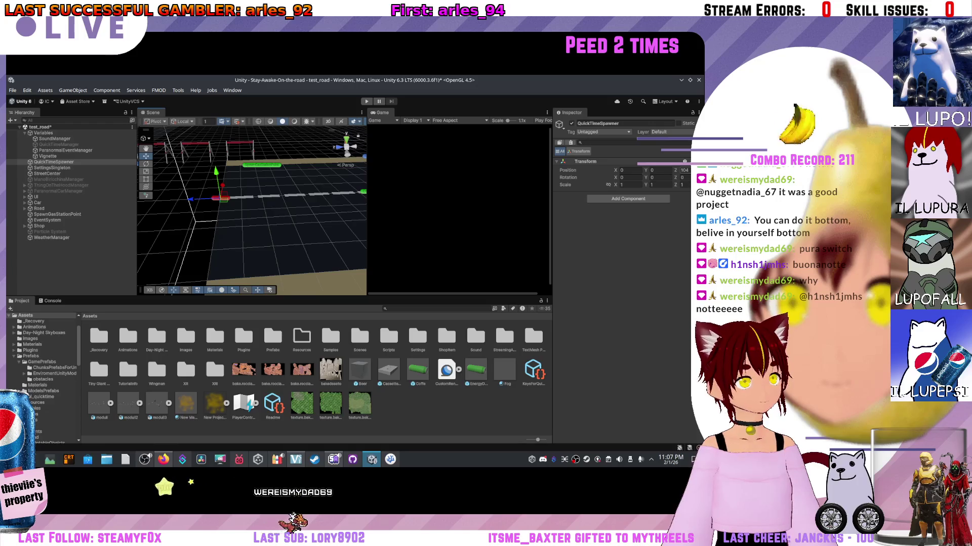
drag(243, 205, 238, 216)
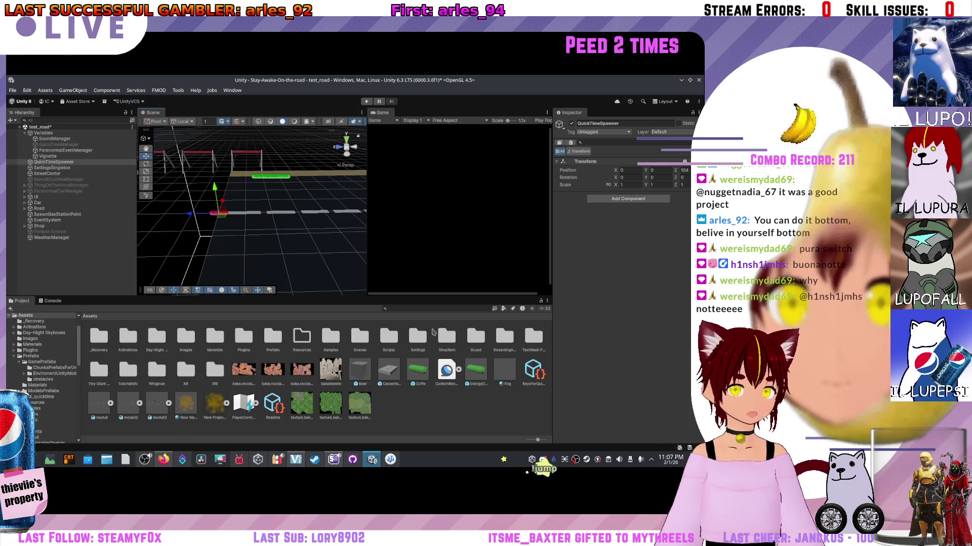
click(389, 337)
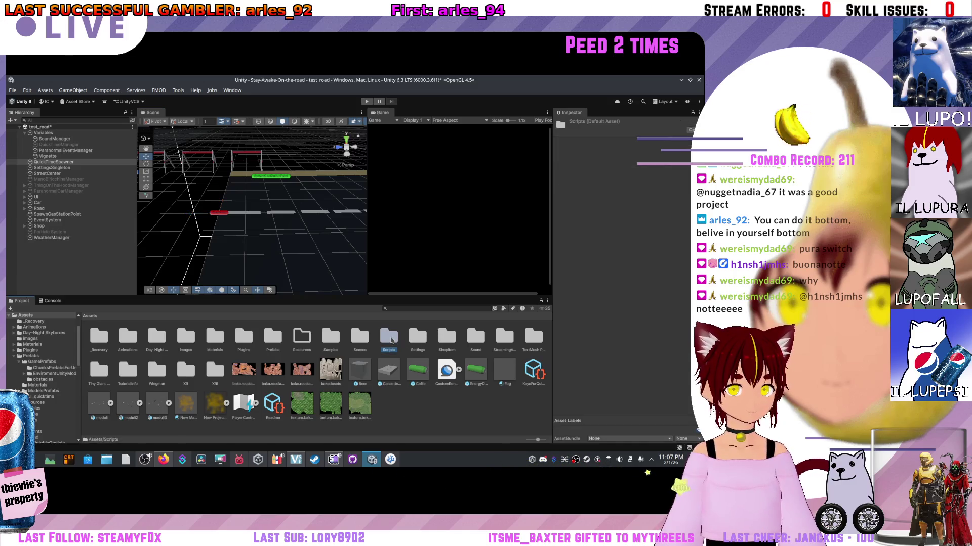
- Create a folder named QuickTimes under Assets/Scripts/ScriptableObjects and open it
double_click(391, 340)
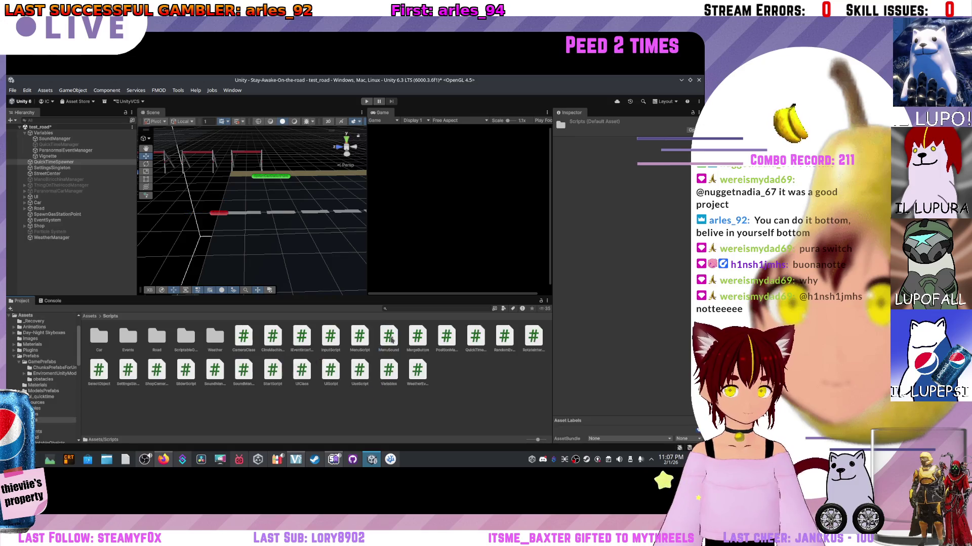
click(94, 321)
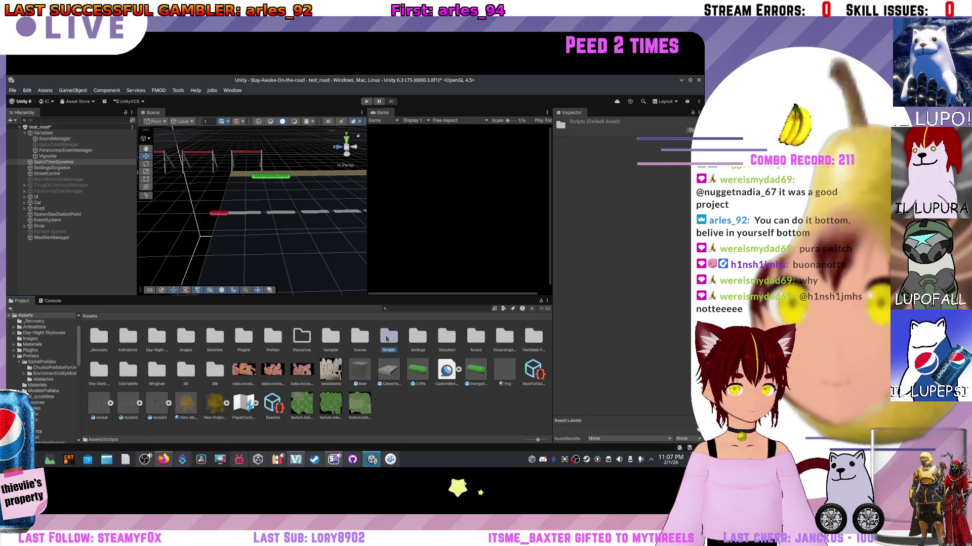
double_click(383, 338)
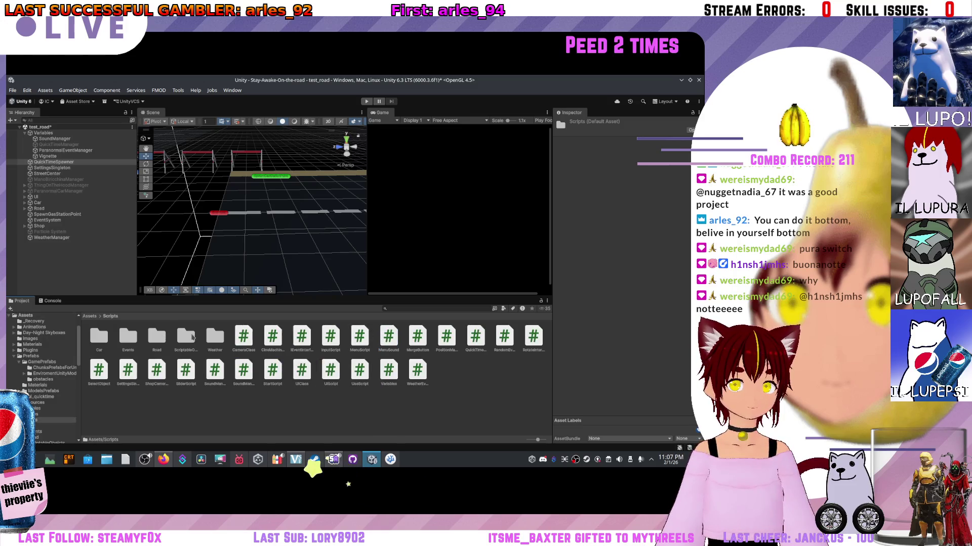
double_click(192, 338)
right_click(177, 342)
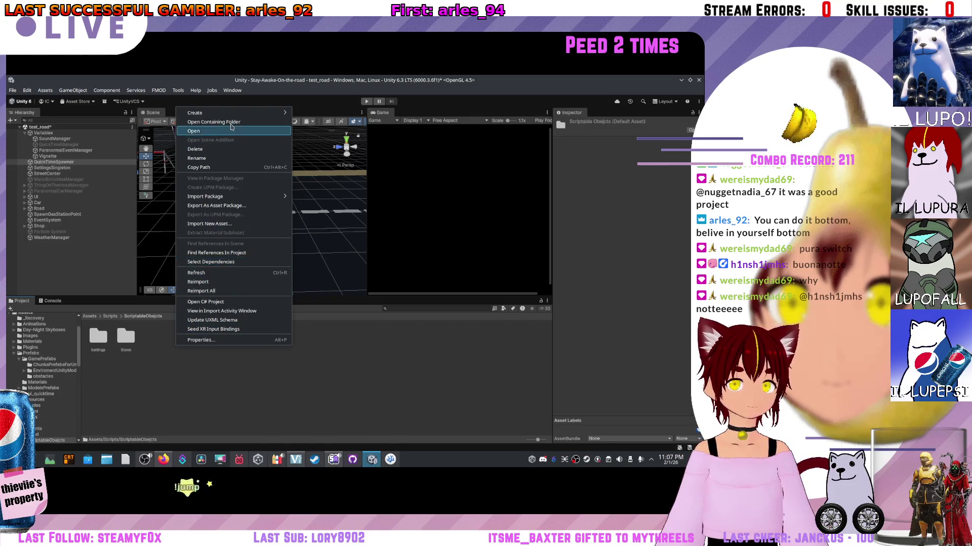
mouse_move(202, 113)
click(309, 113)
text(QuickTime)
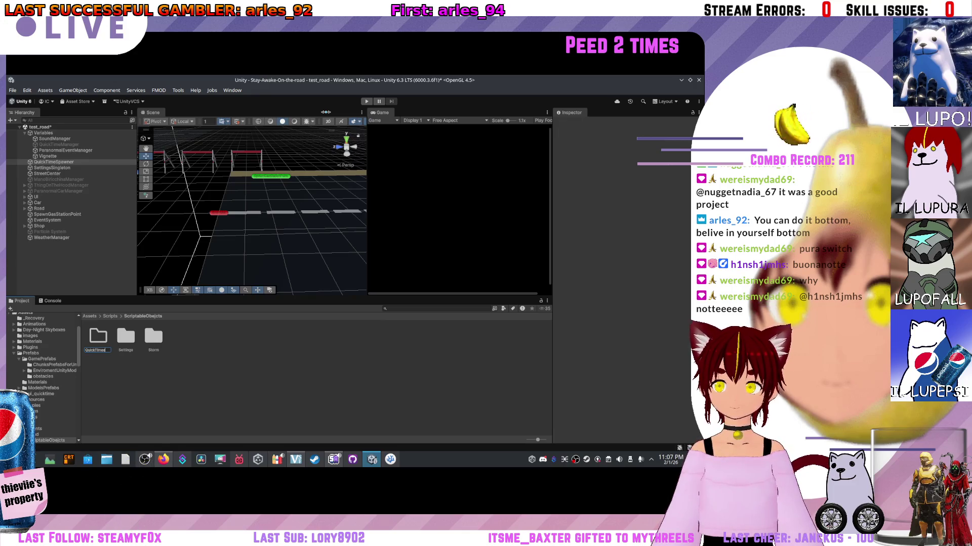
key(Return)
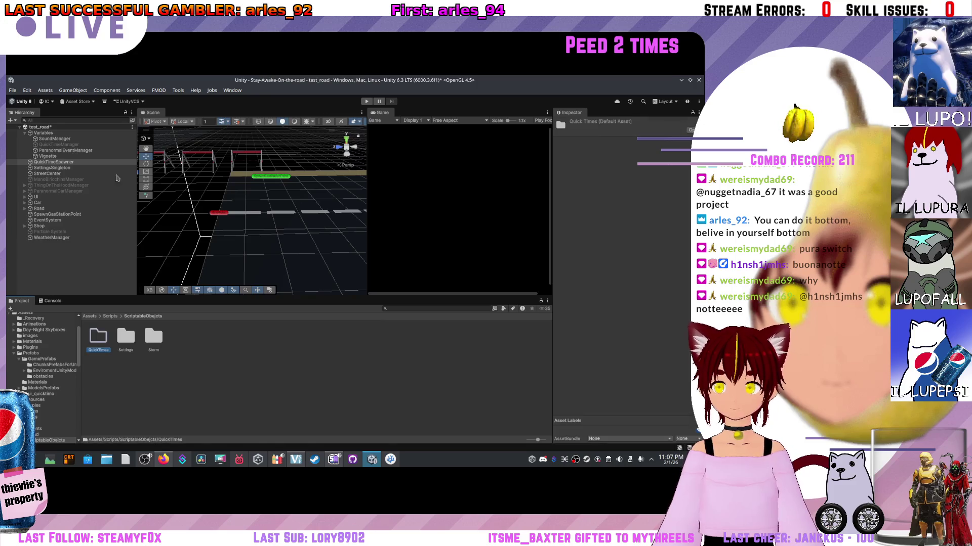
double_click(107, 330)
- Add a ScriptableObject script named QuickTime in QuickTimes and open QuickTime.cs in the code editor
right_click(187, 368)
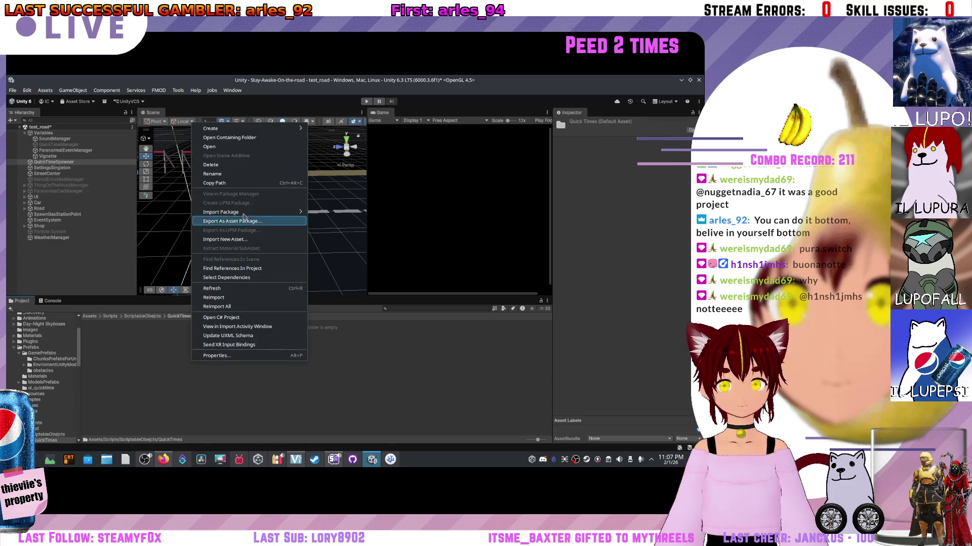
mouse_move(247, 129)
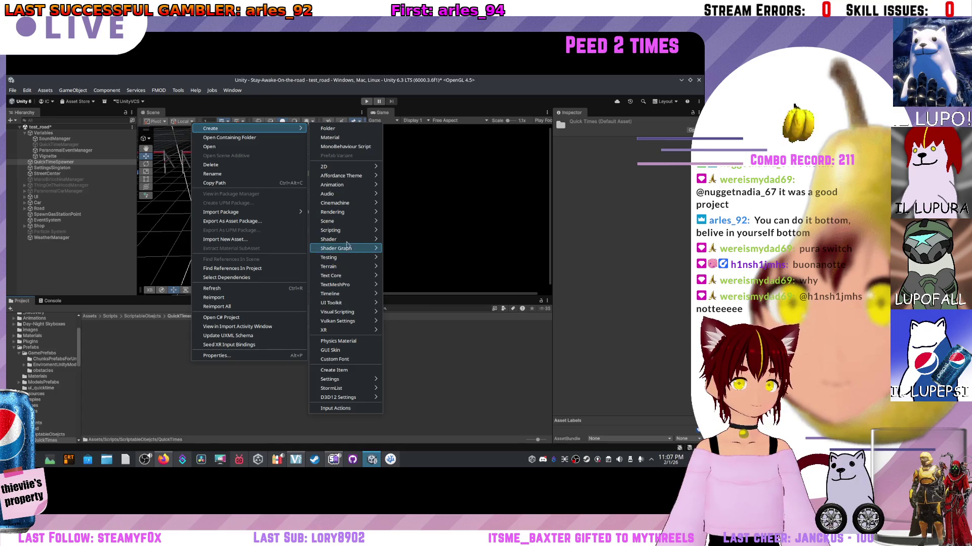
mouse_move(347, 229)
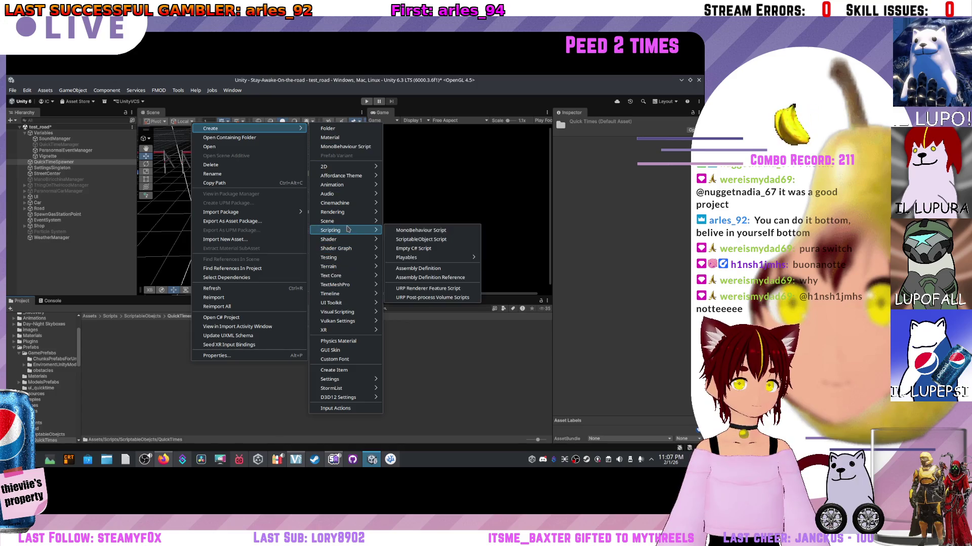
click(414, 240)
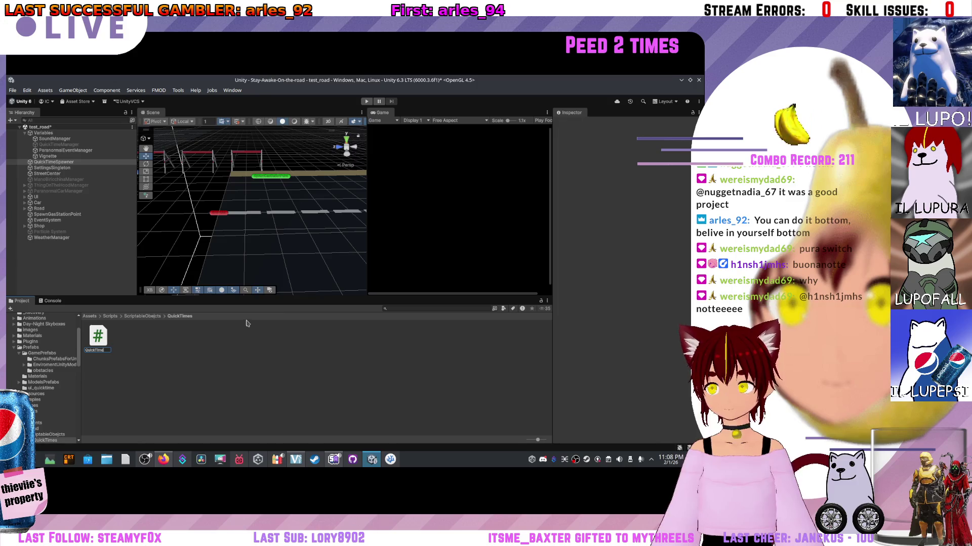
key(Return)
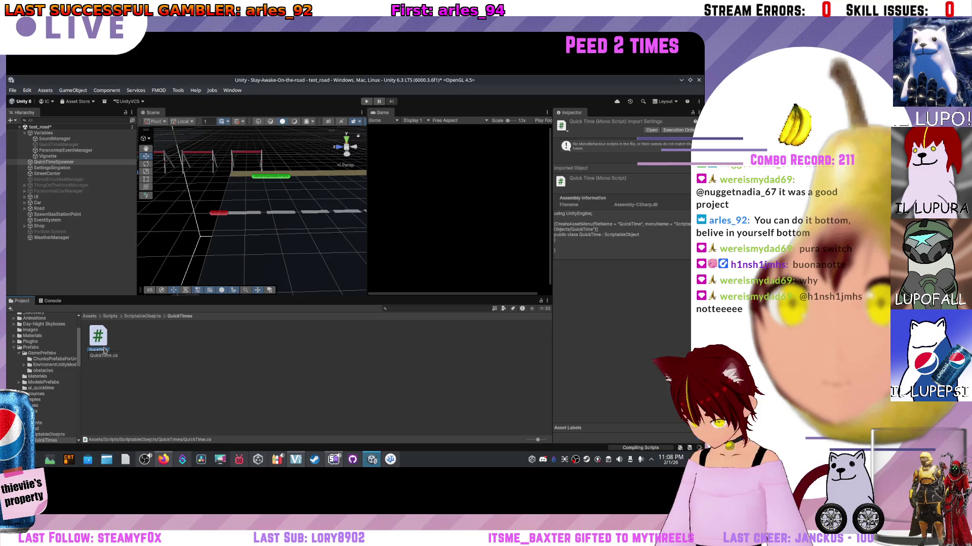
double_click(99, 339)
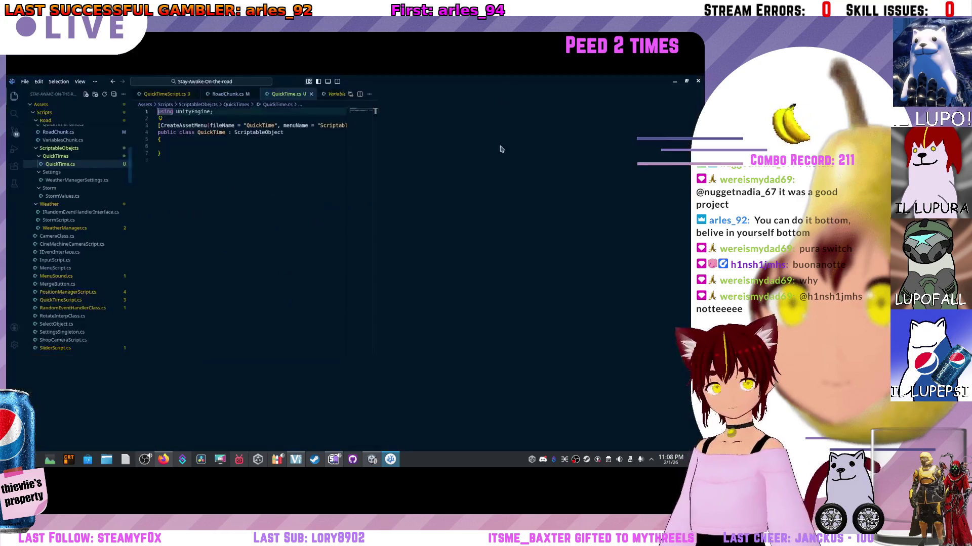
- Set the CreateAssetMenu menuName to 'QuickTime/QuickTimeArray' and begin an attribute '[' in the class body
click(302, 143)
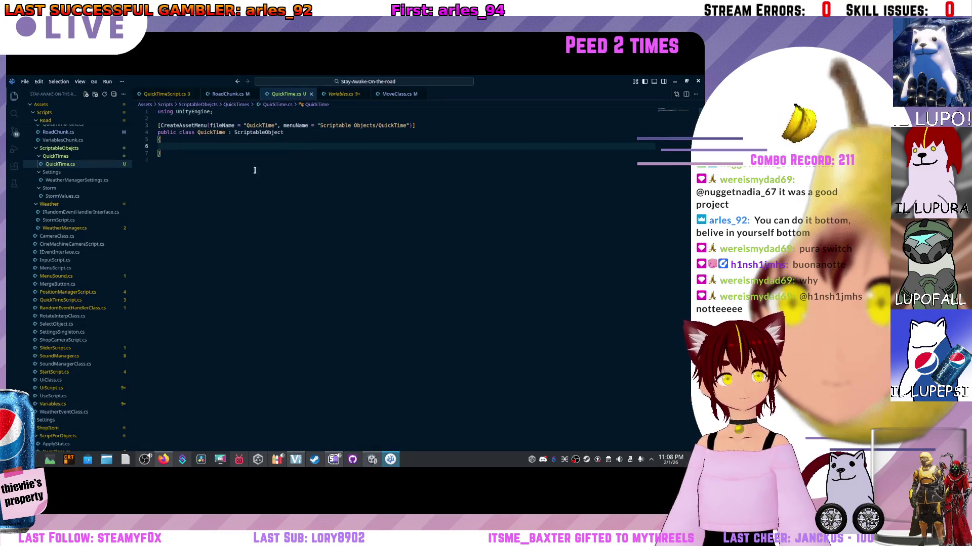
click(385, 120)
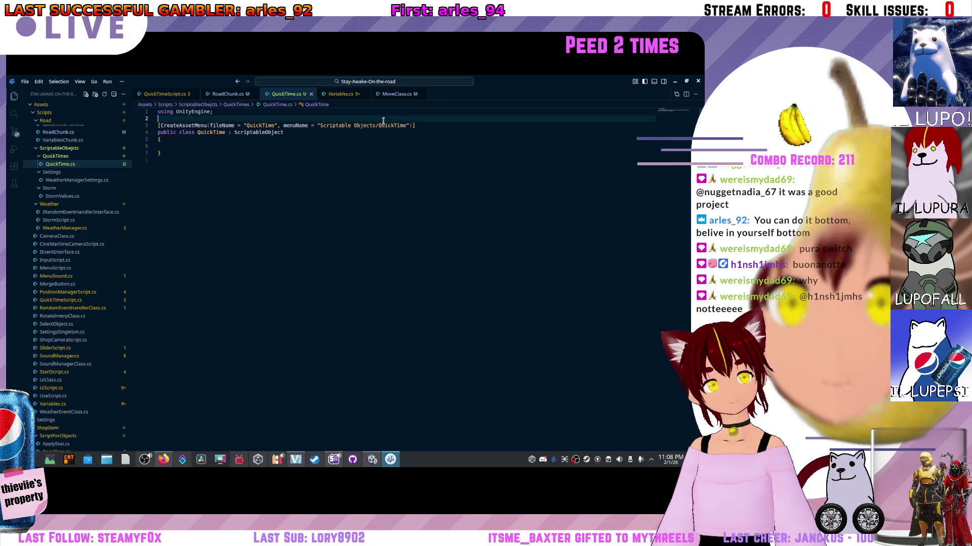
click(376, 125)
key(ctrl+BackSpace)
key(ctrl+BackSpace)
text(Q)
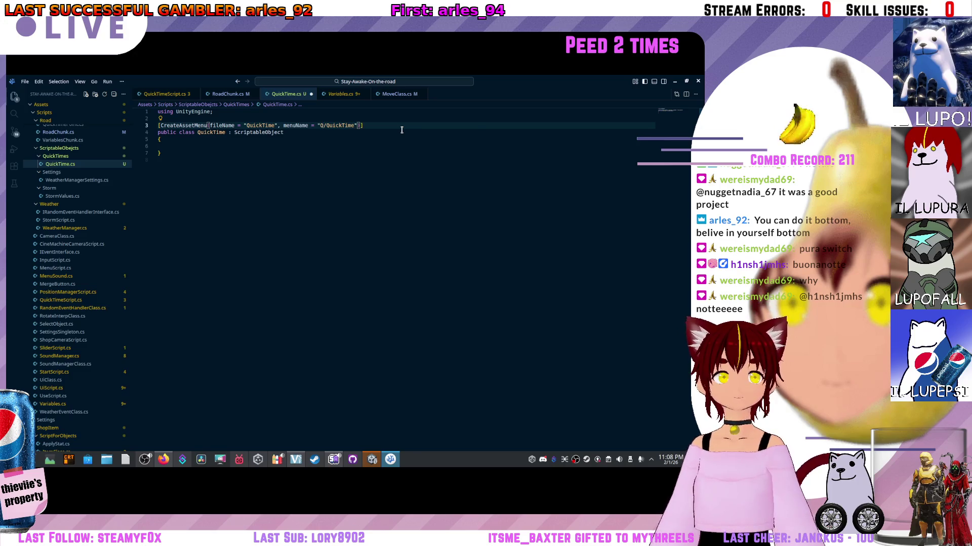
text(uickTime)
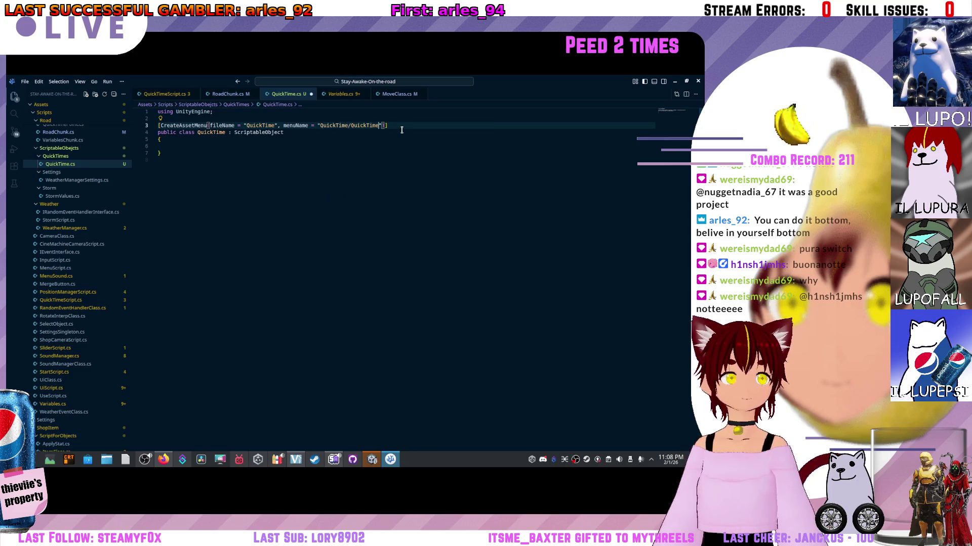
key(BackSpace)
key(BackSpace)
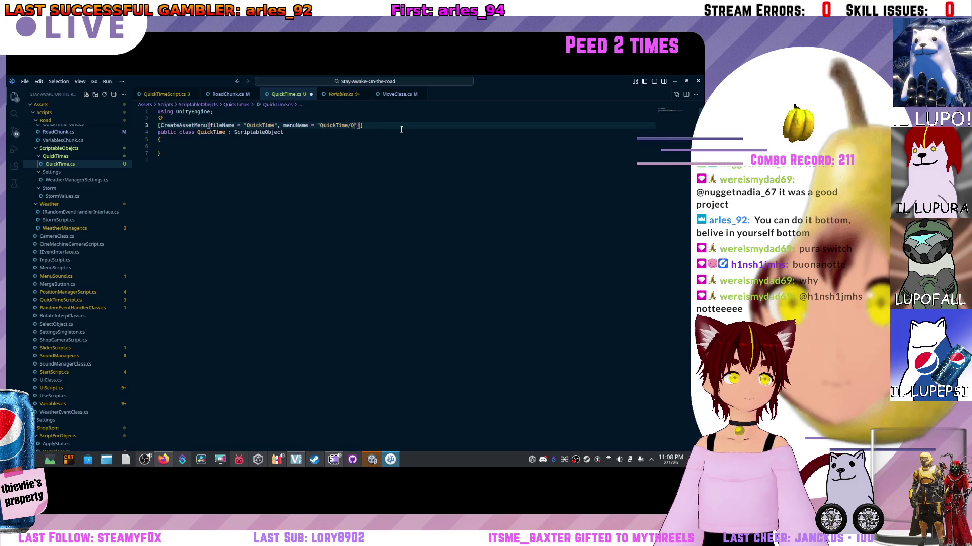
text(Quick)
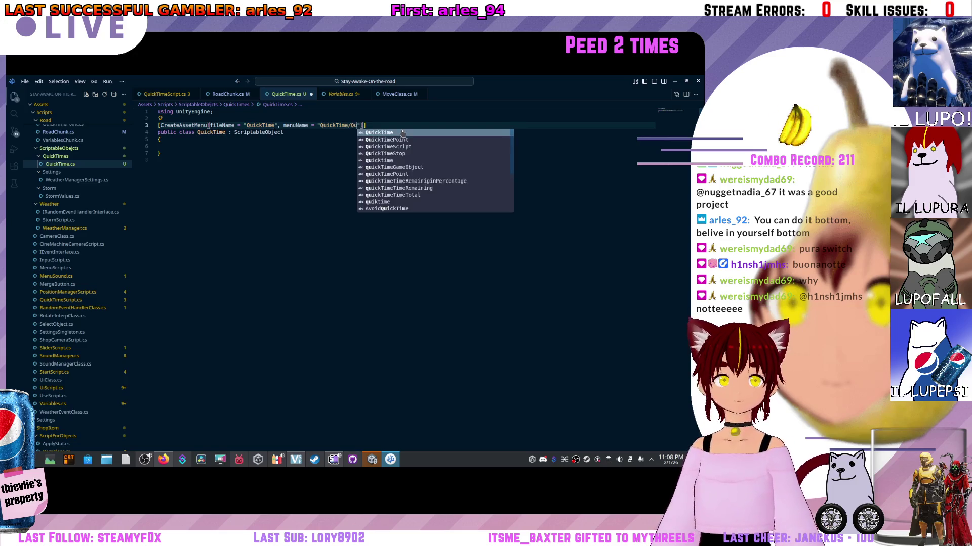
text(TimeArray)
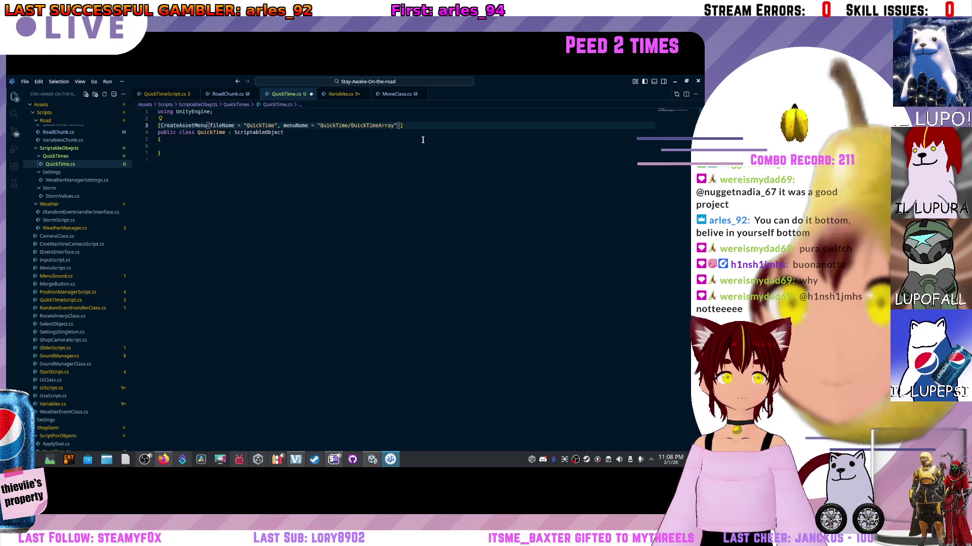
click(430, 147)
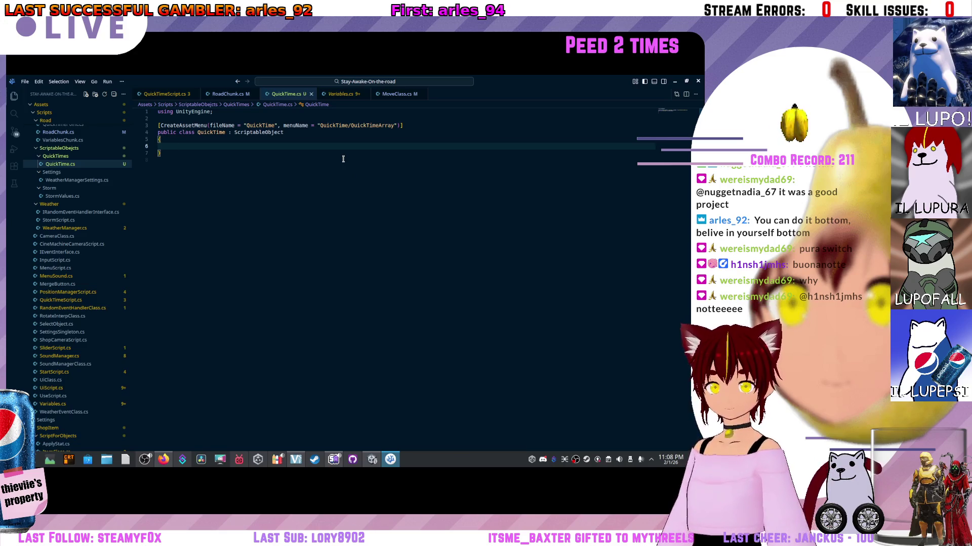
text([)
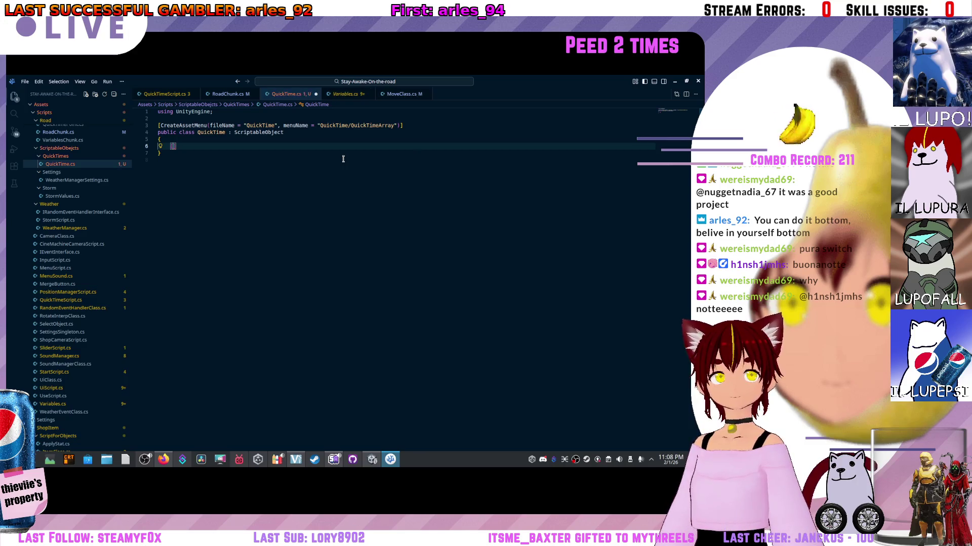
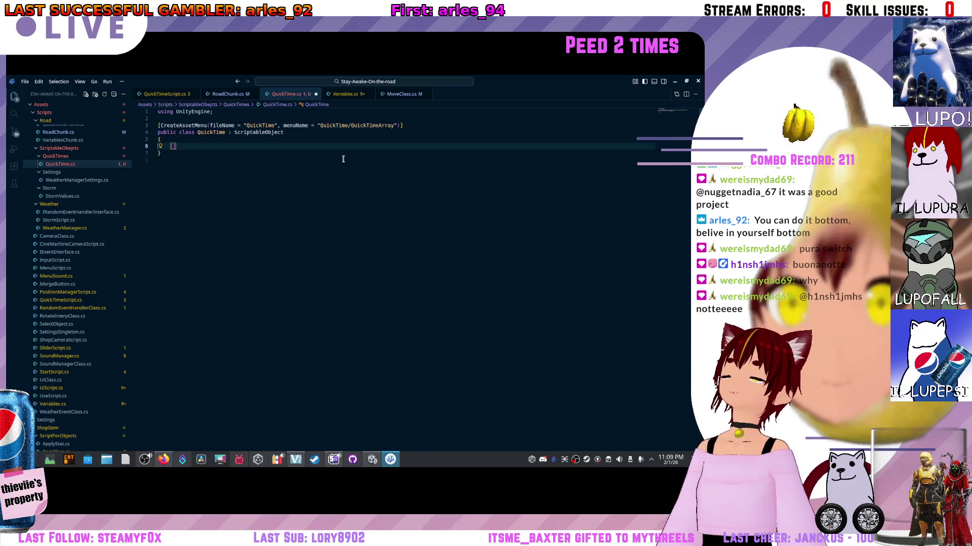
- Type 'public GameObject QuickTimeVariant;' into the QuickTime class, save, and return to Unity
text(pu)
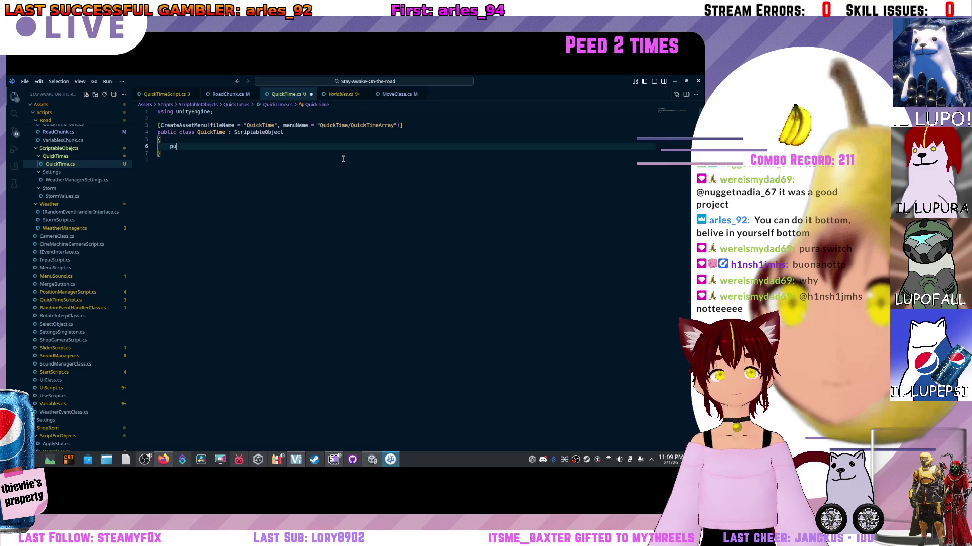
text(blic)
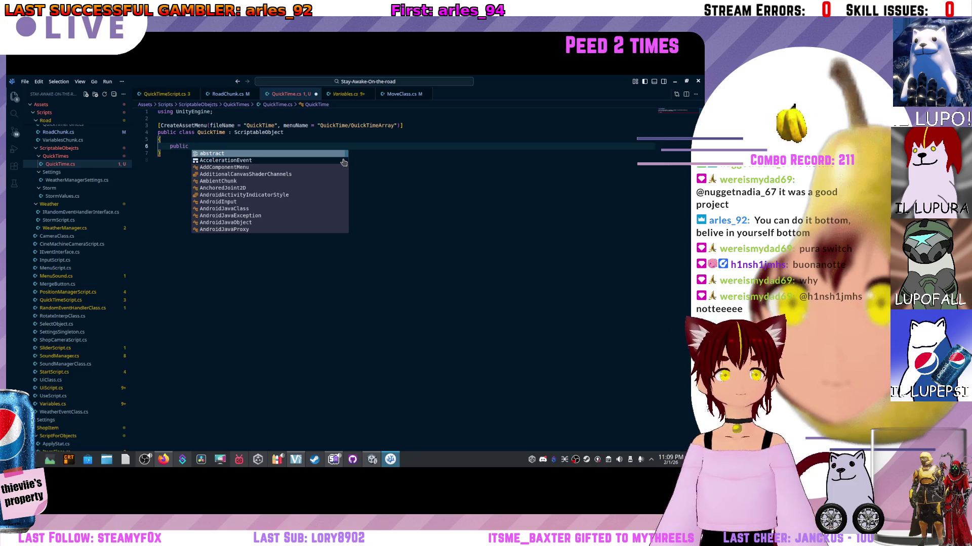
text(GameObject QuickTimeVariant;)
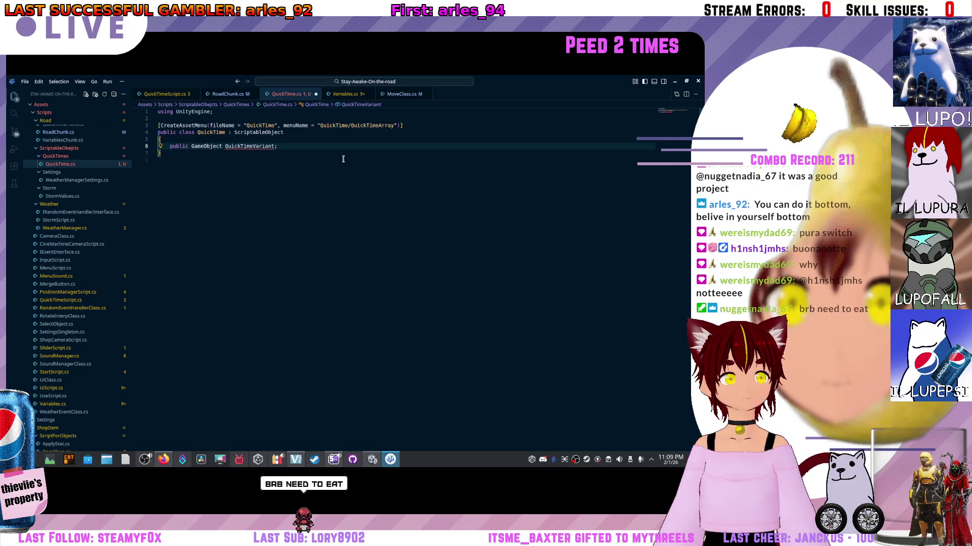
key(ctrl+s)
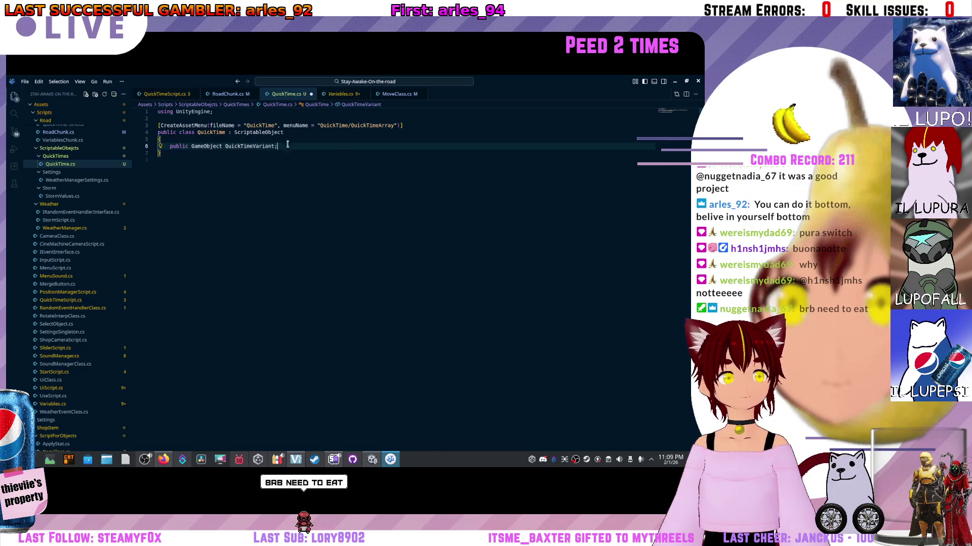
click(261, 168)
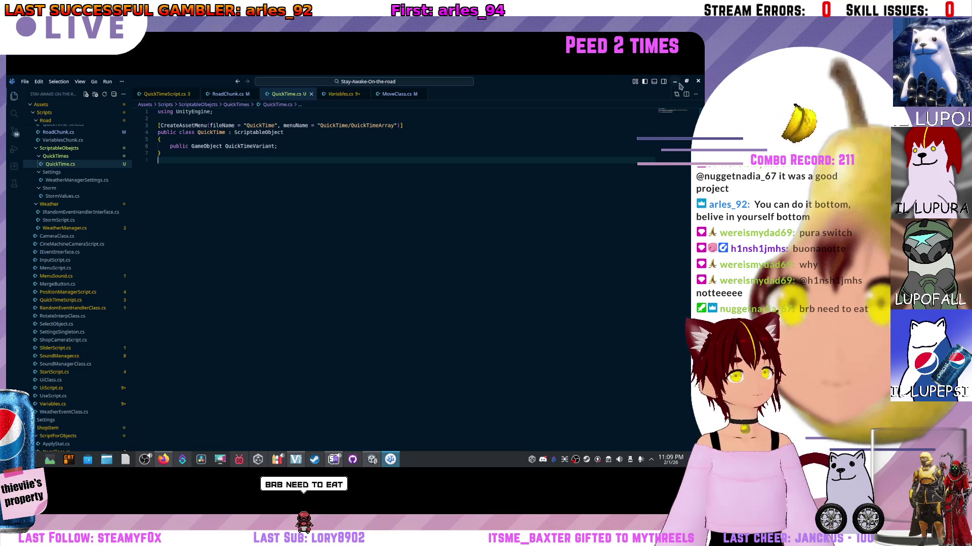
key(alt+Tab)
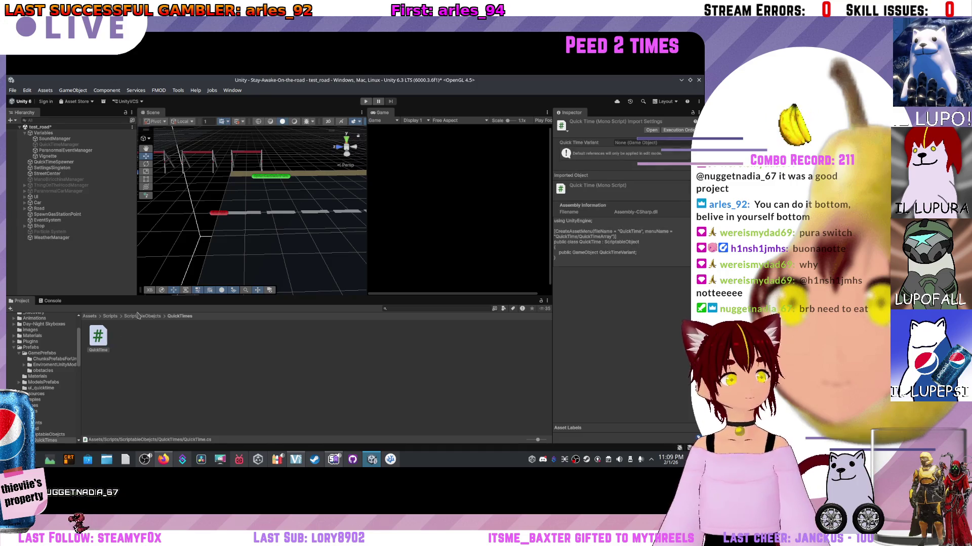
- Create a QuickTimeArray asset in the QuickTimes folder, keeping its default name
right_click(106, 335)
mouse_move(161, 186)
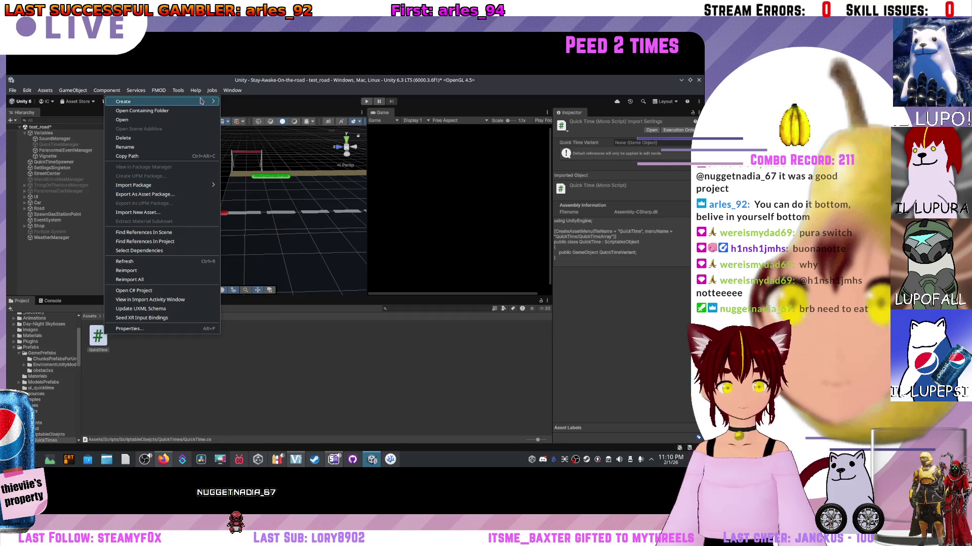
mouse_move(208, 101)
mouse_move(245, 347)
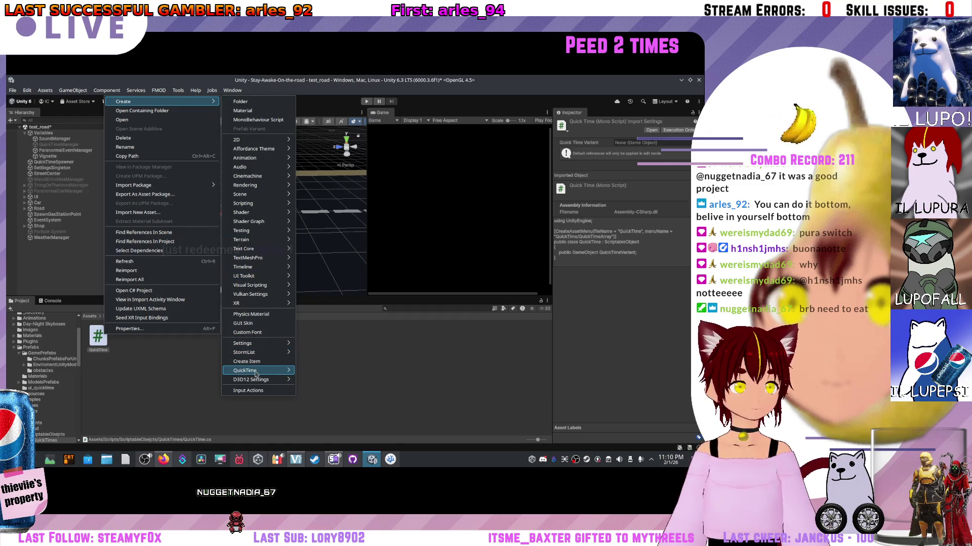
mouse_move(257, 368)
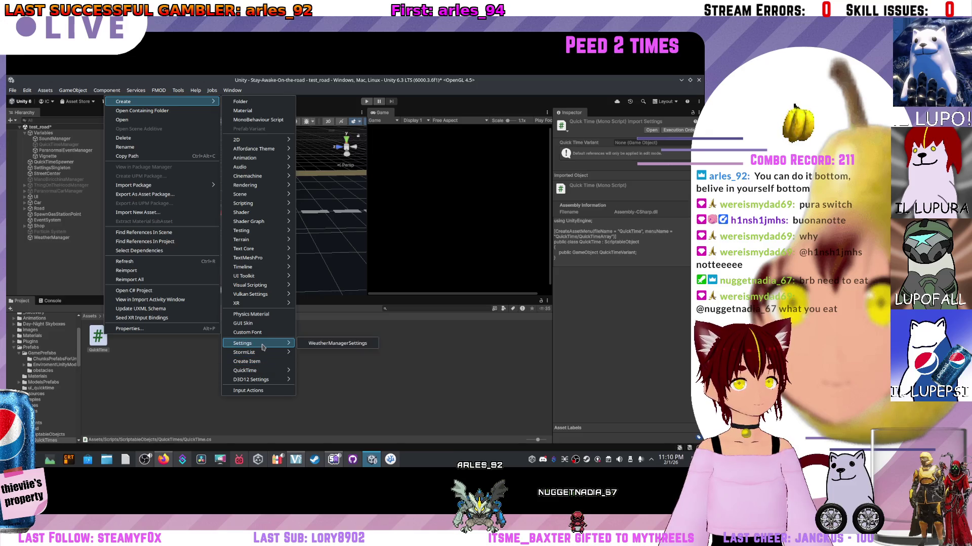
mouse_move(285, 375)
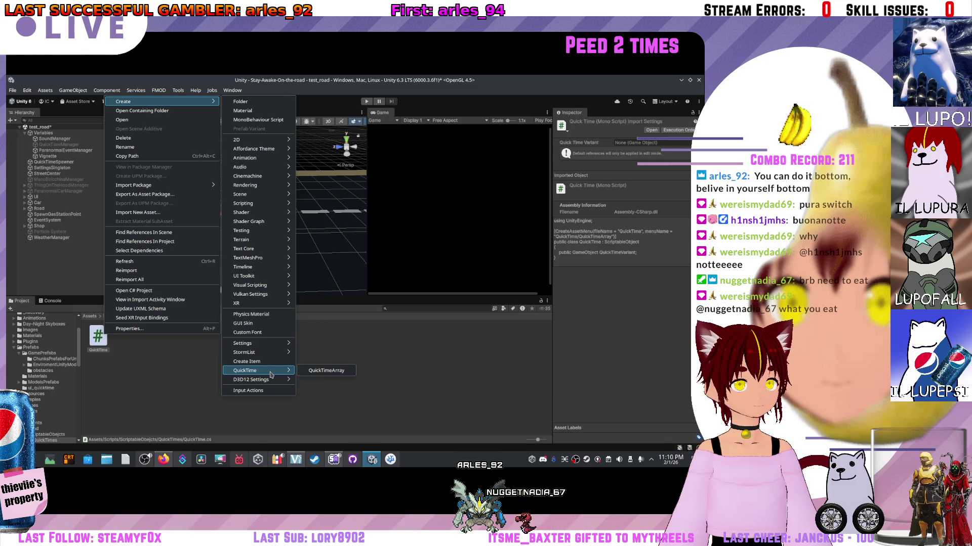
click(324, 371)
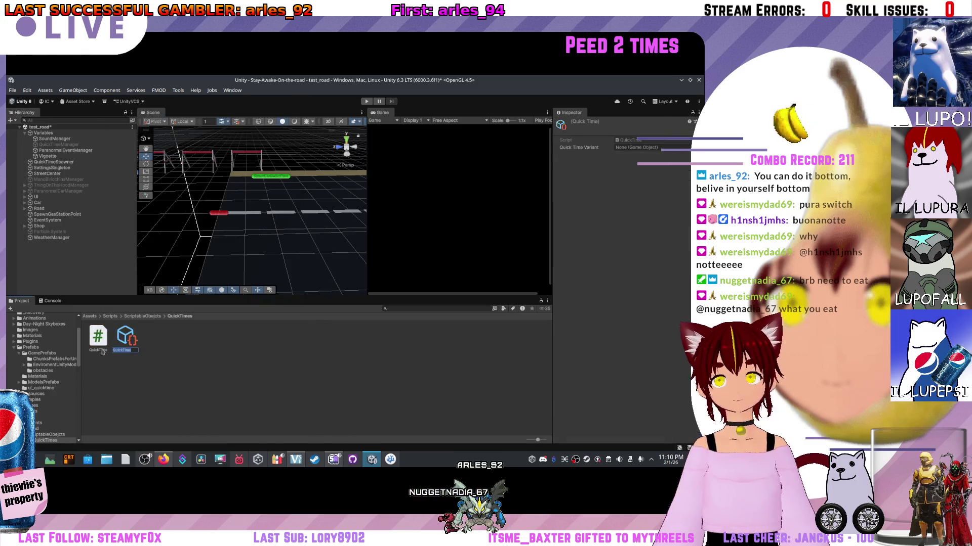
key(Return)
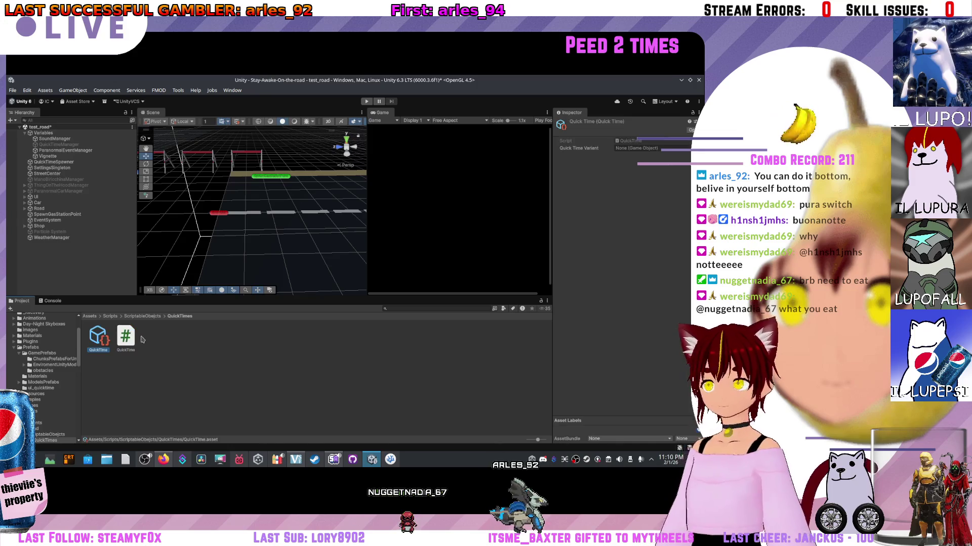
click(105, 349)
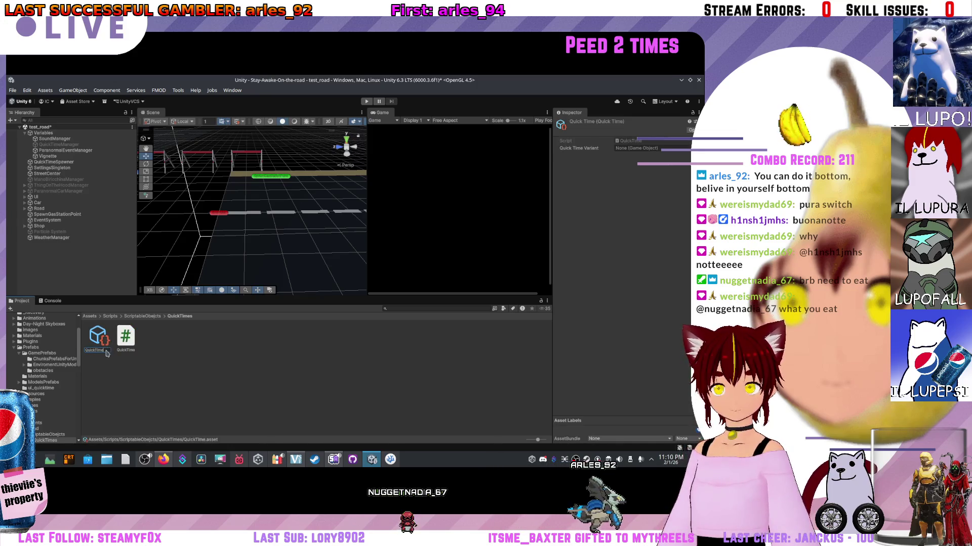
key(Return)
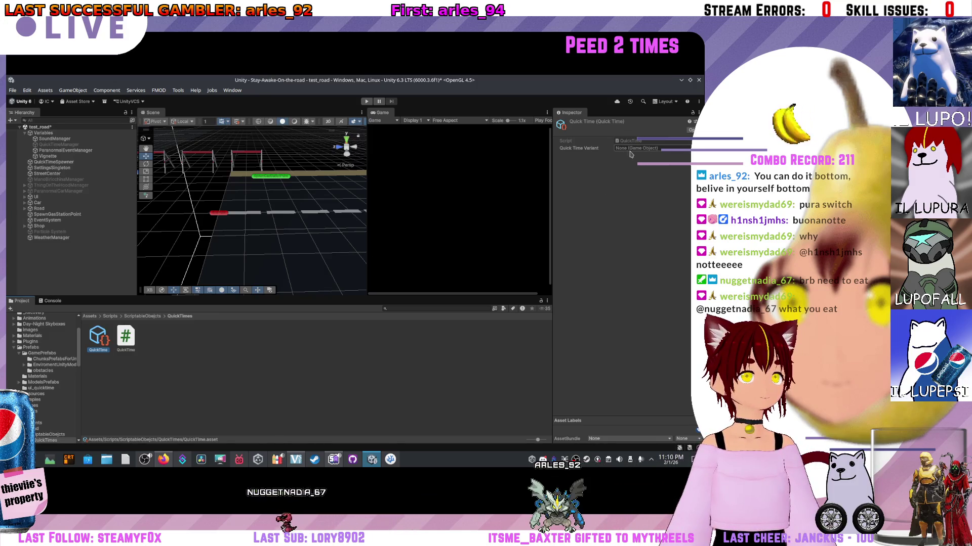
- Open the QuickTime script in Visual Studio Code and select QuickTime in the menu name
click(126, 336)
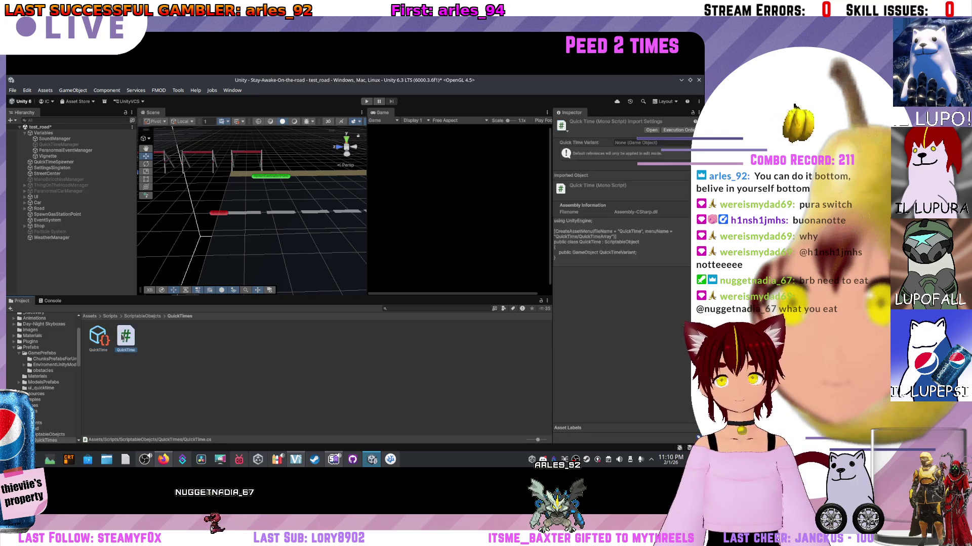
double_click(125, 338)
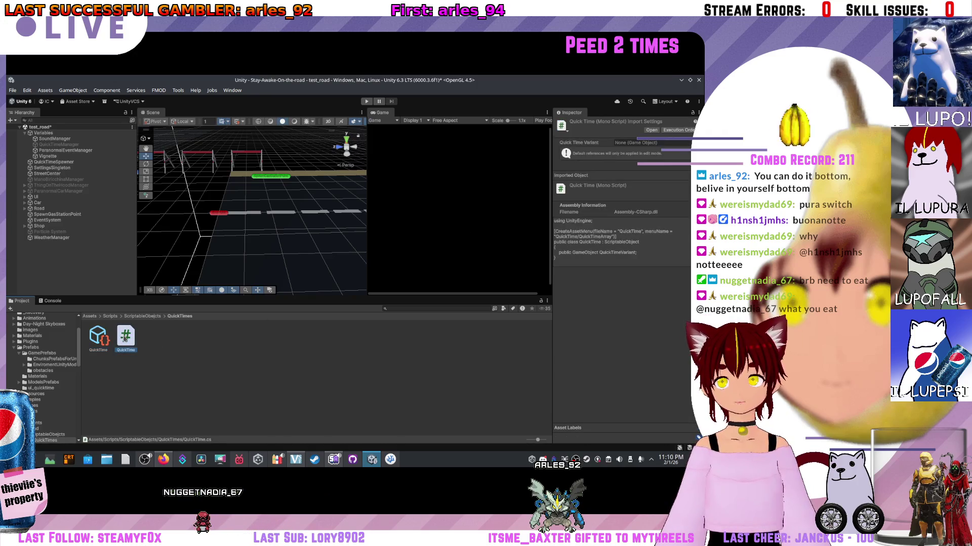
click(340, 125)
double_click(340, 125)
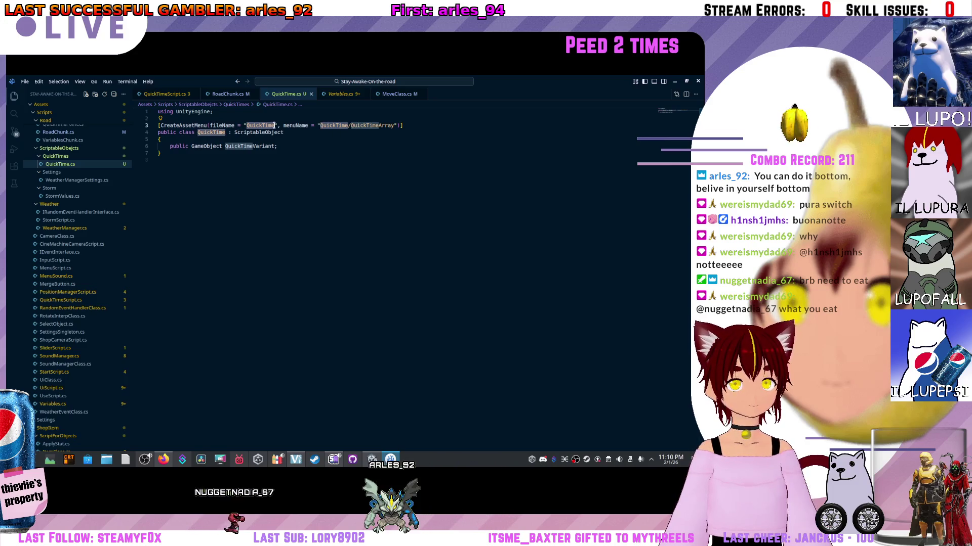
- Change the field to 'public GameObject[] QuickTimeVariant;', save, and minimize the editor
click(265, 146)
click(223, 146)
text([])
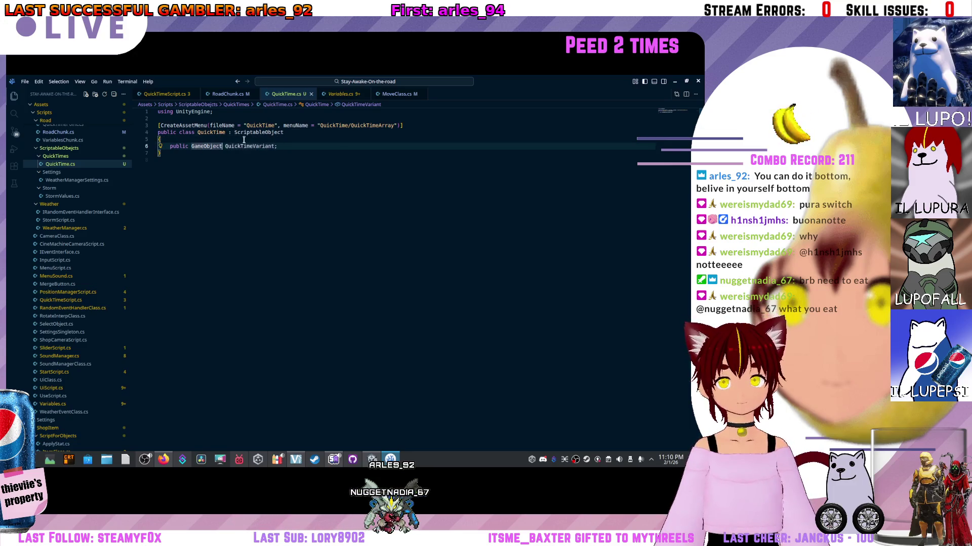
key(Down)
key(Down)
key(ctrl+s)
double_click(672, 80)
click(673, 80)
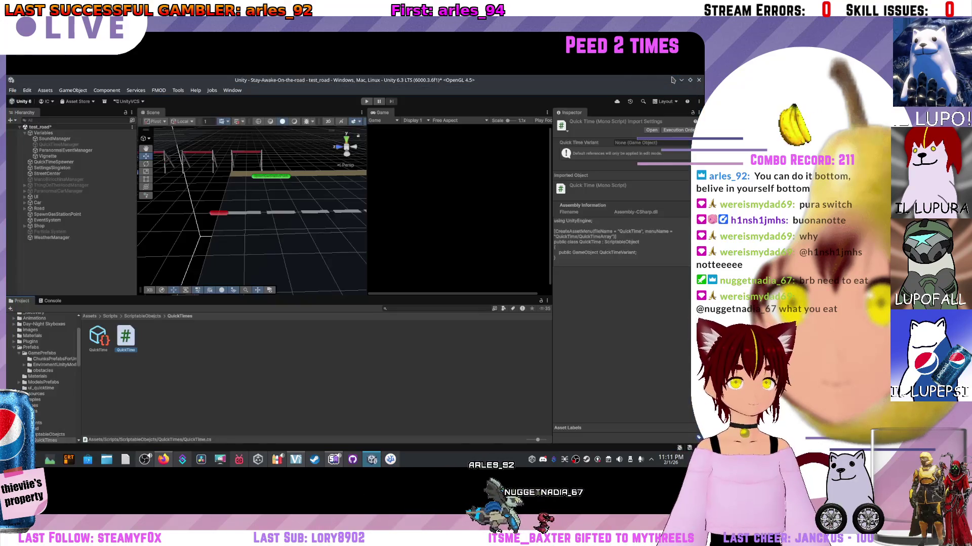
- Inspect the QuickTime script and asset, checking the Quick Time Variant field
click(368, 383)
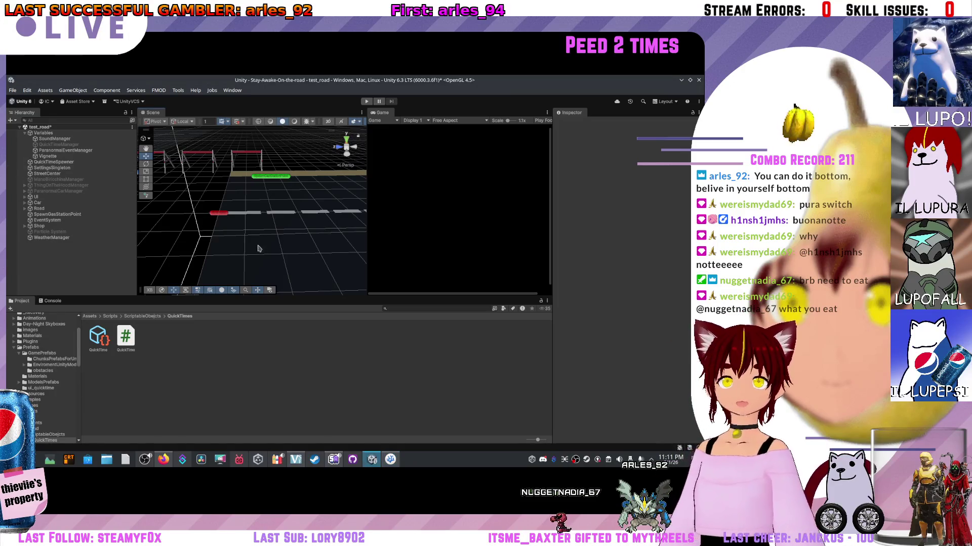
click(220, 260)
click(127, 343)
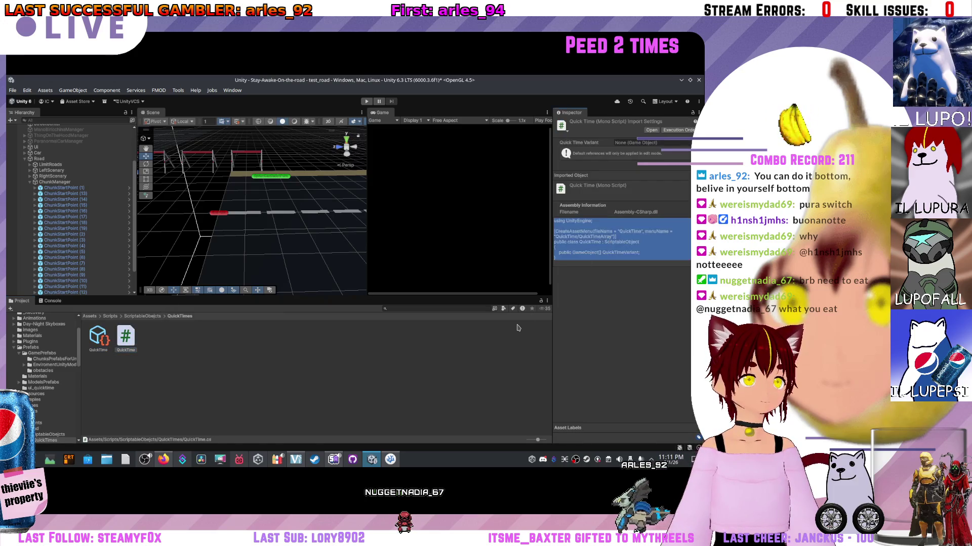
click(98, 338)
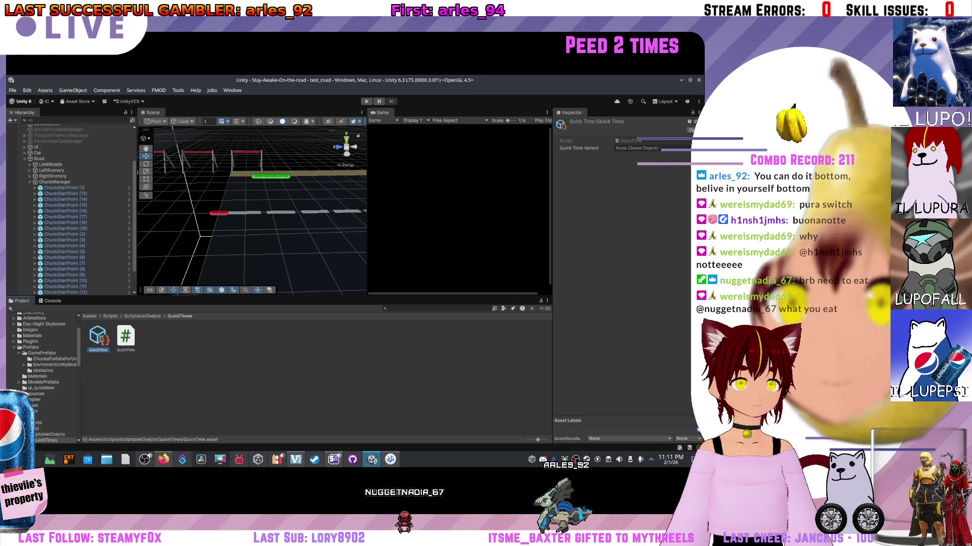
click(653, 148)
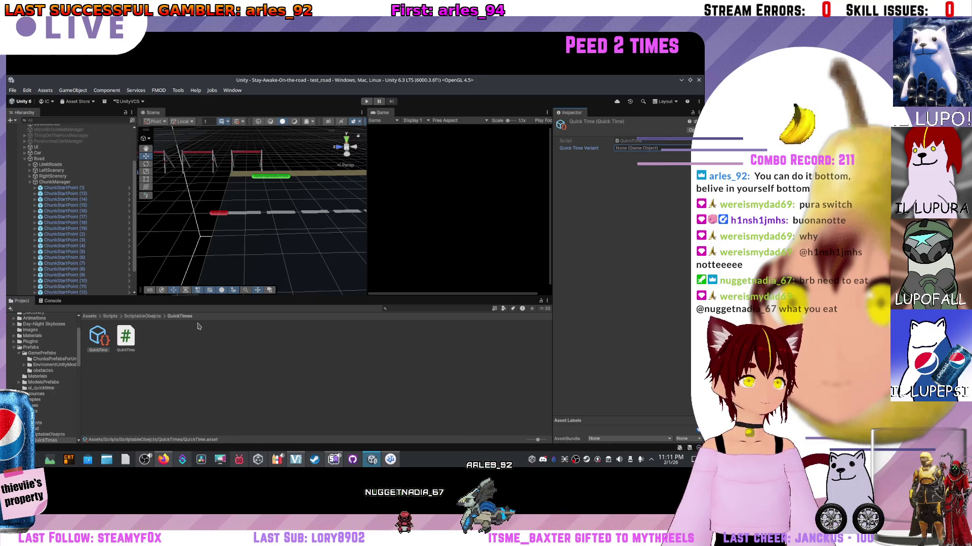
click(127, 340)
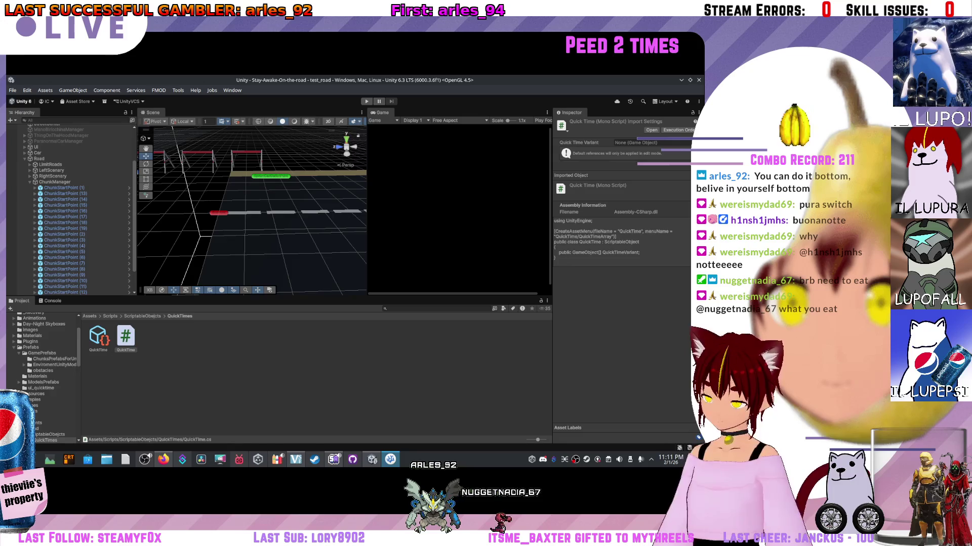
click(299, 347)
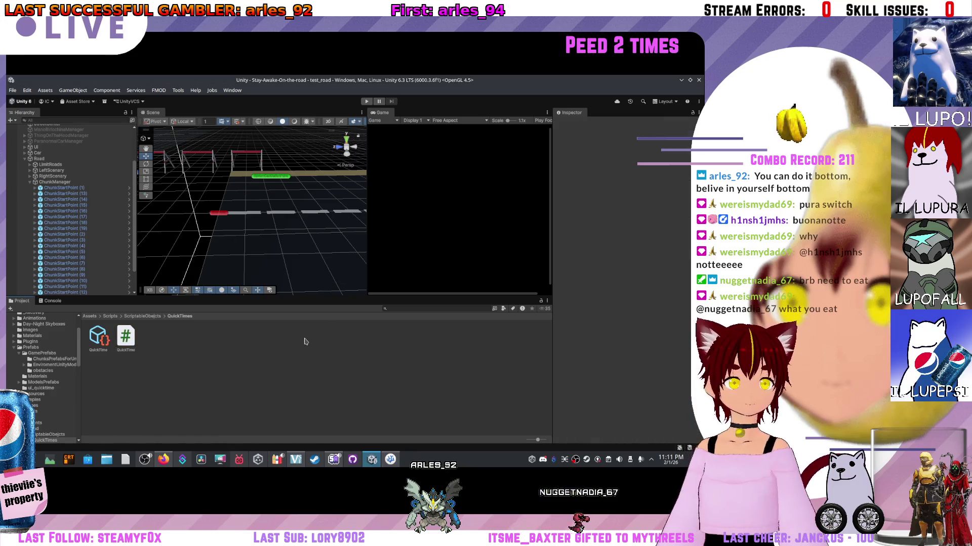
- Delete the old QuickTime asset and confirm the deletion
right_click(100, 338)
click(124, 144)
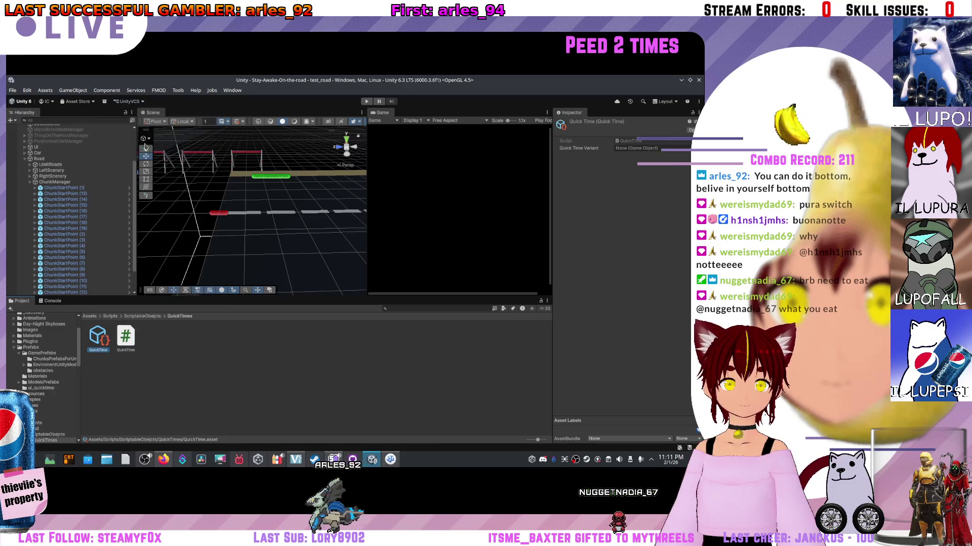
click(404, 266)
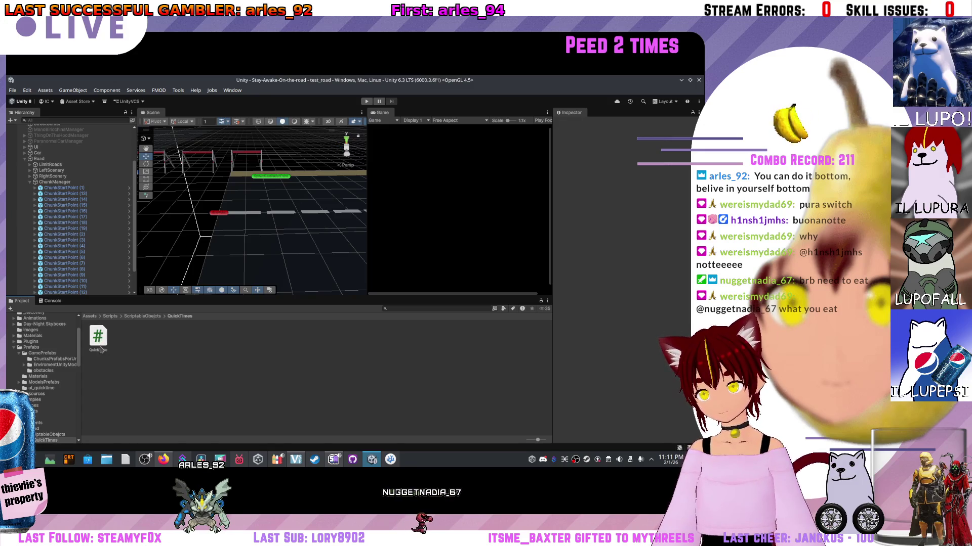
- Create a new QuickTimeArray asset and add five empty elements to its Quick Time Variant list
click(99, 346)
right_click(99, 347)
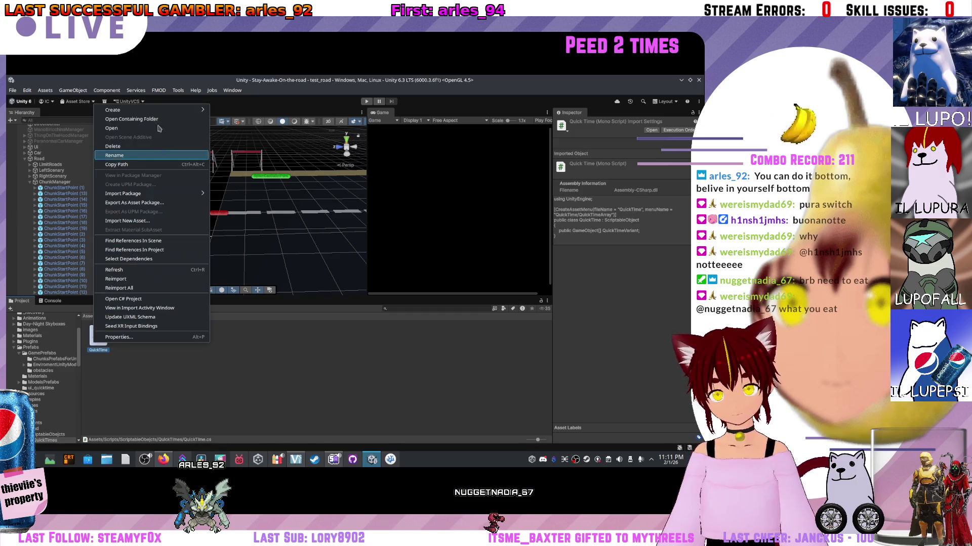
mouse_move(152, 110)
mouse_move(248, 369)
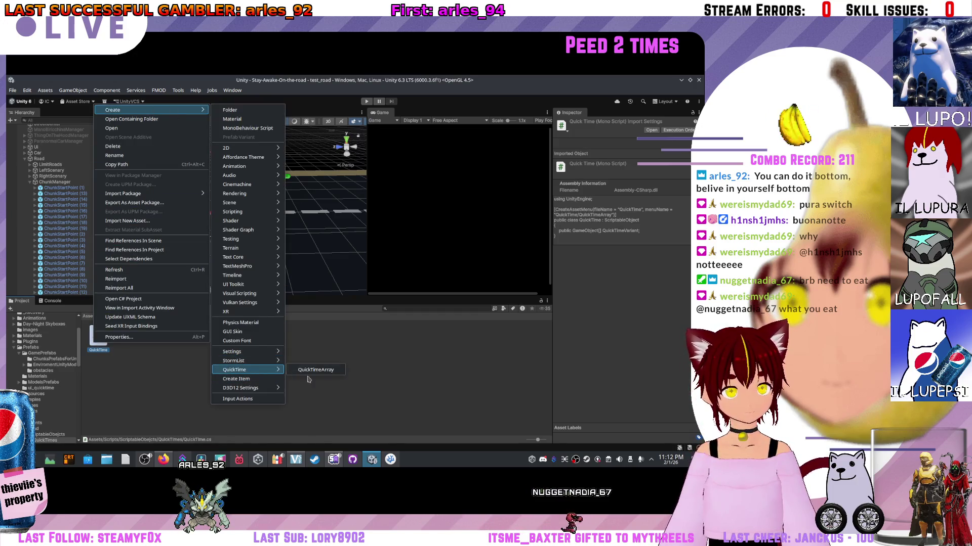
click(307, 370)
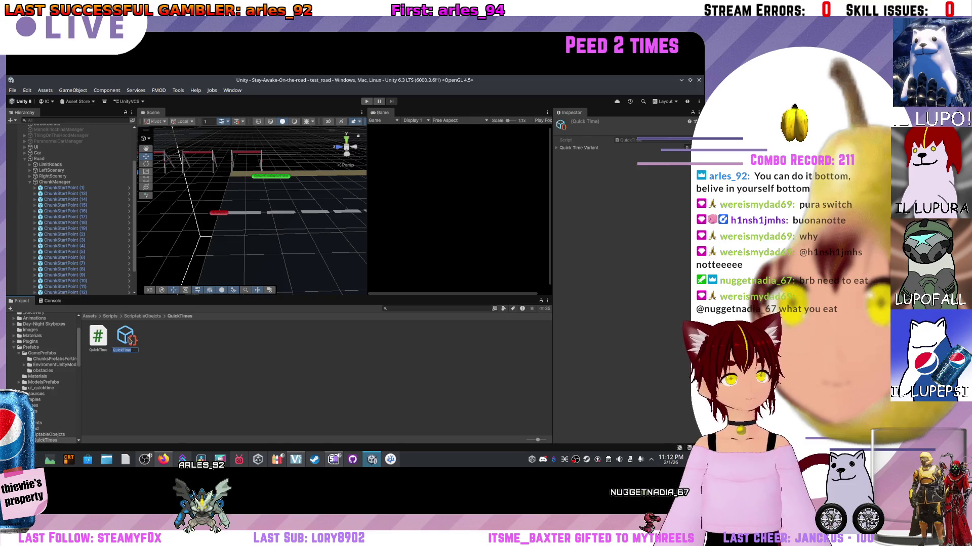
key(Return)
click(556, 149)
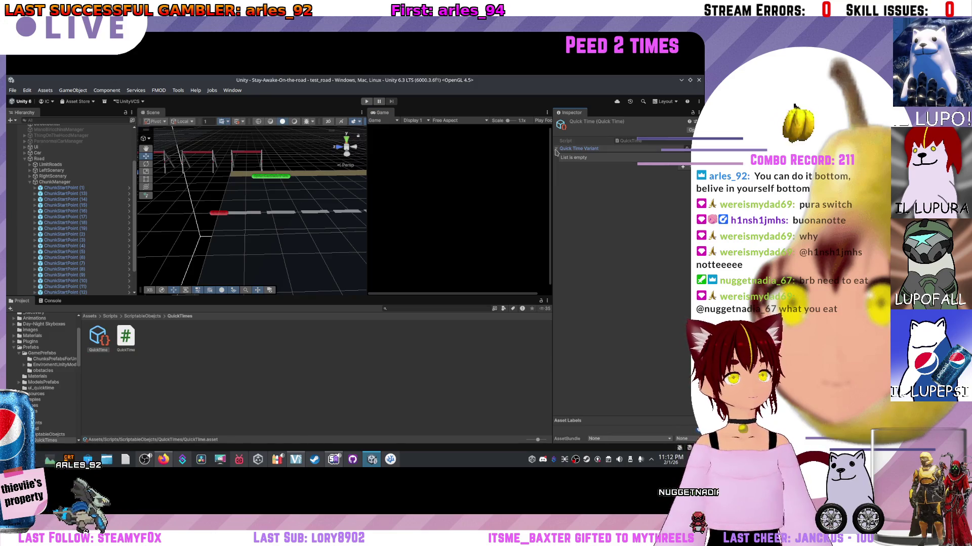
click(682, 167)
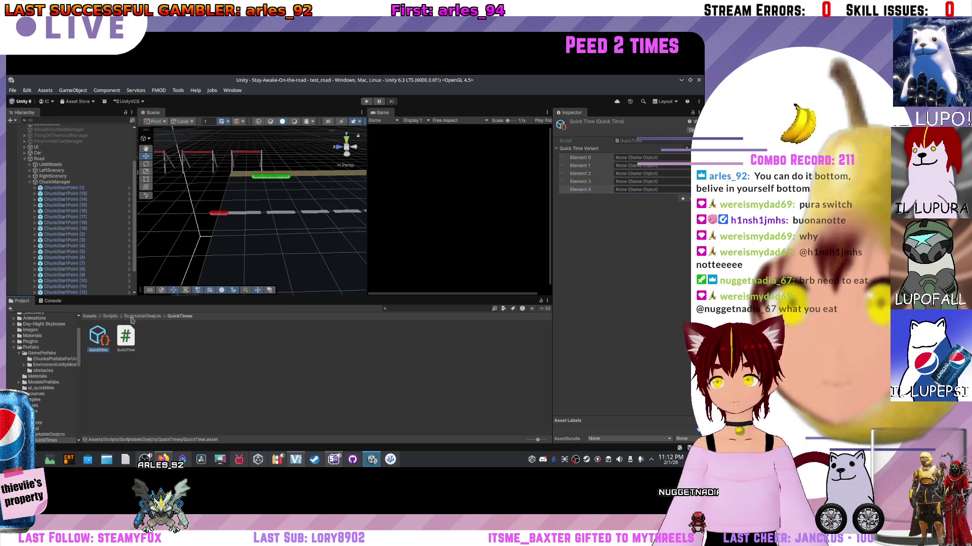
click(110, 316)
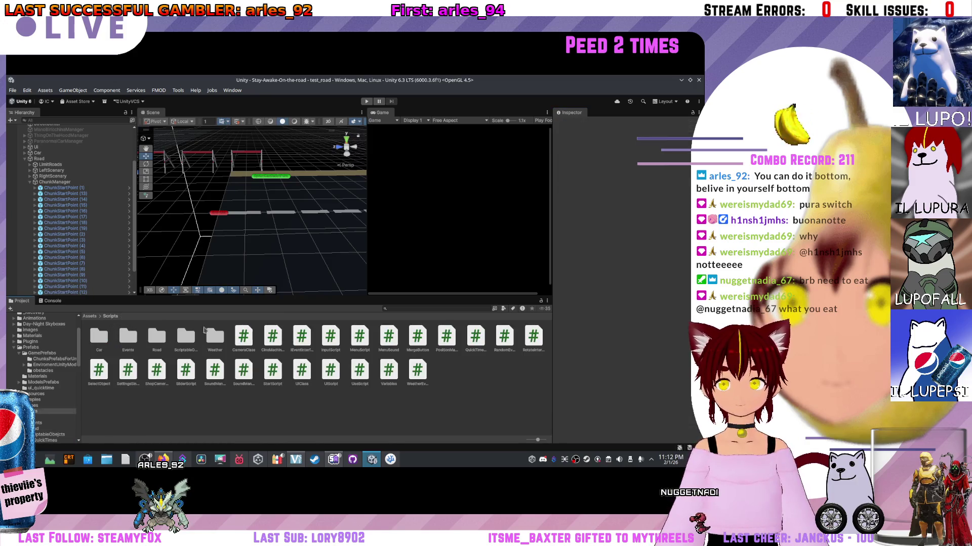
- Browse to ScriptableObjects/QuickTimes, select the QuickTime asset, and cancel an object picker search
click(182, 346)
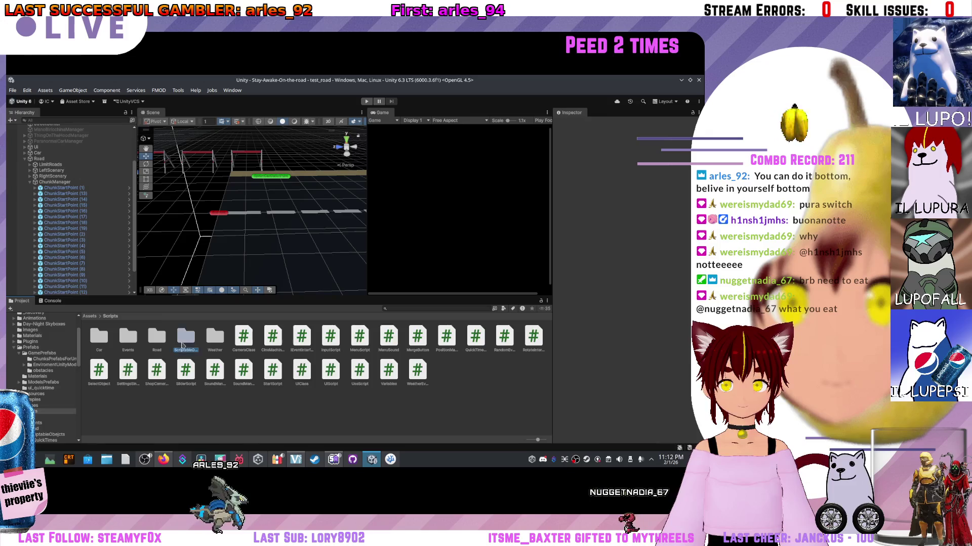
double_click(183, 346)
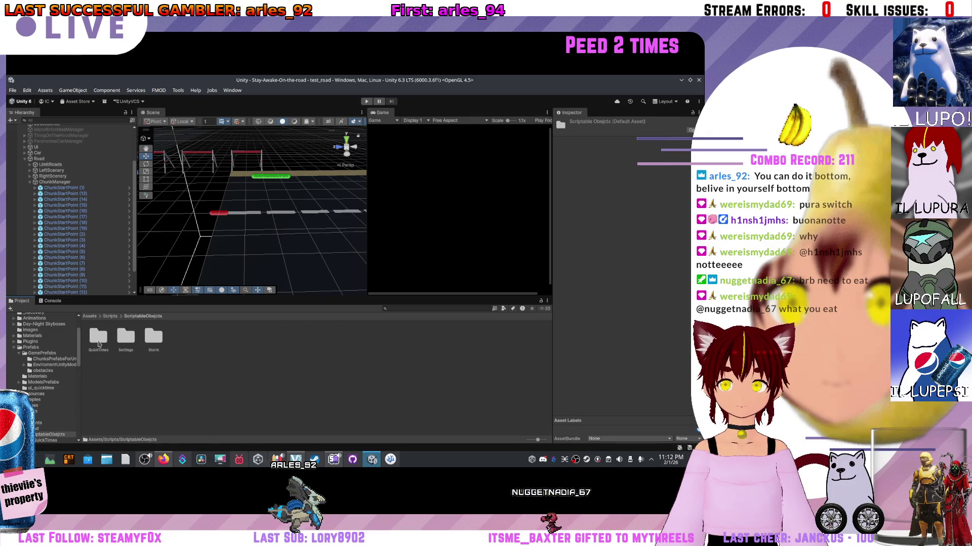
click(110, 316)
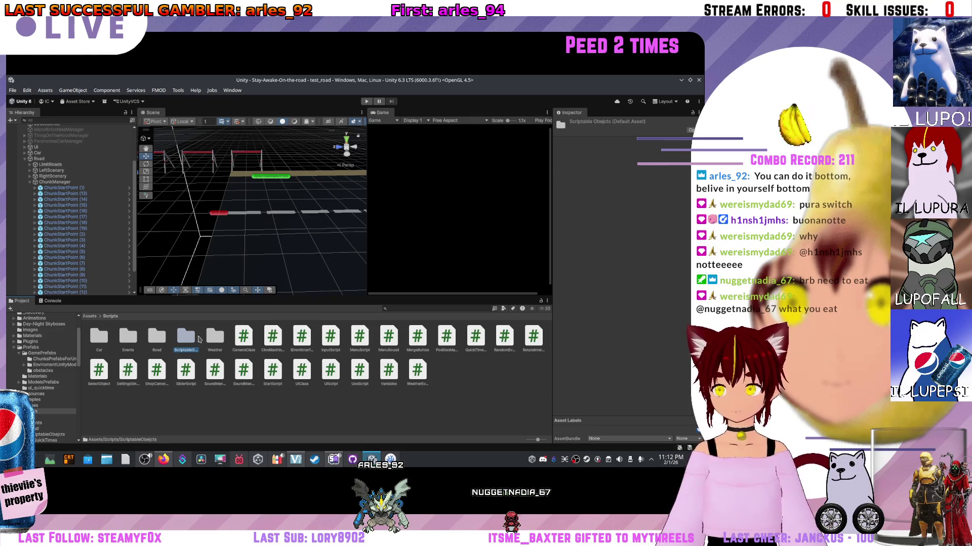
double_click(174, 343)
double_click(106, 342)
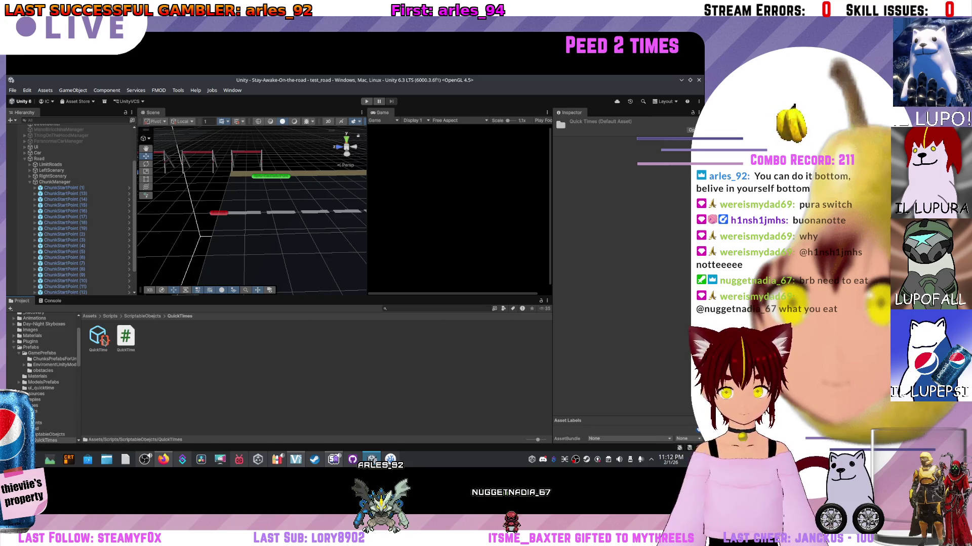
click(103, 341)
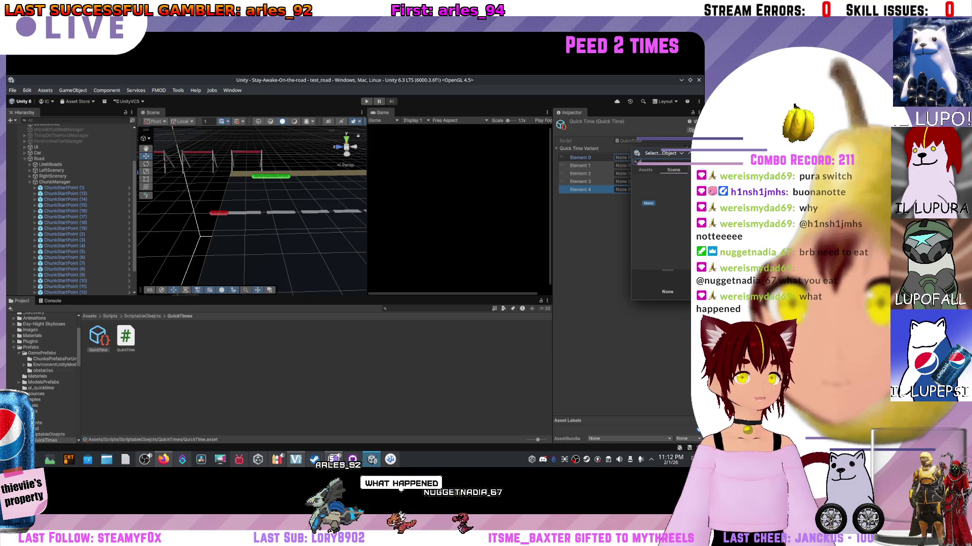
key(BackSpace)
key(BackSpace)
key(BackSpace)
text(rt)
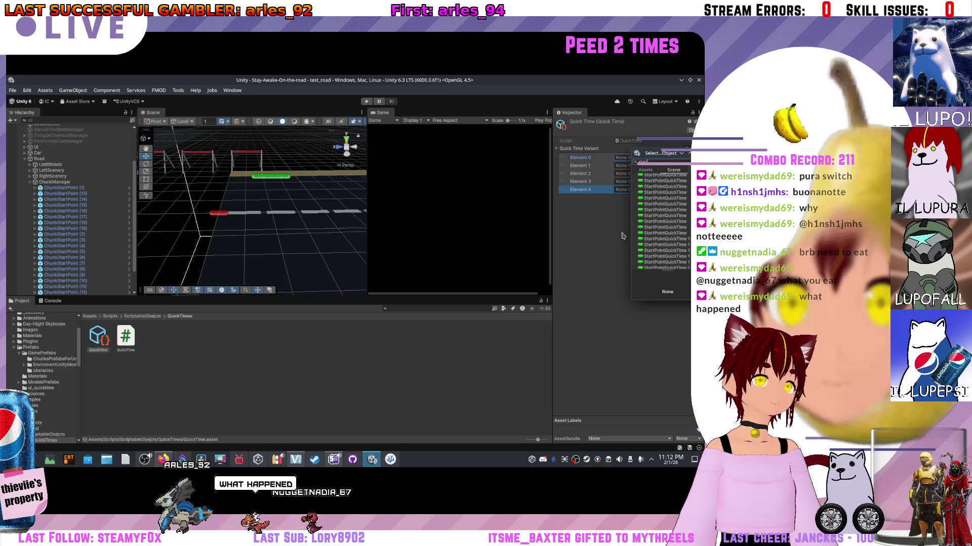
key(Escape)
- Navigate back through Scripts to the QuickTimes folder and reselect the QuickTime asset
click(110, 316)
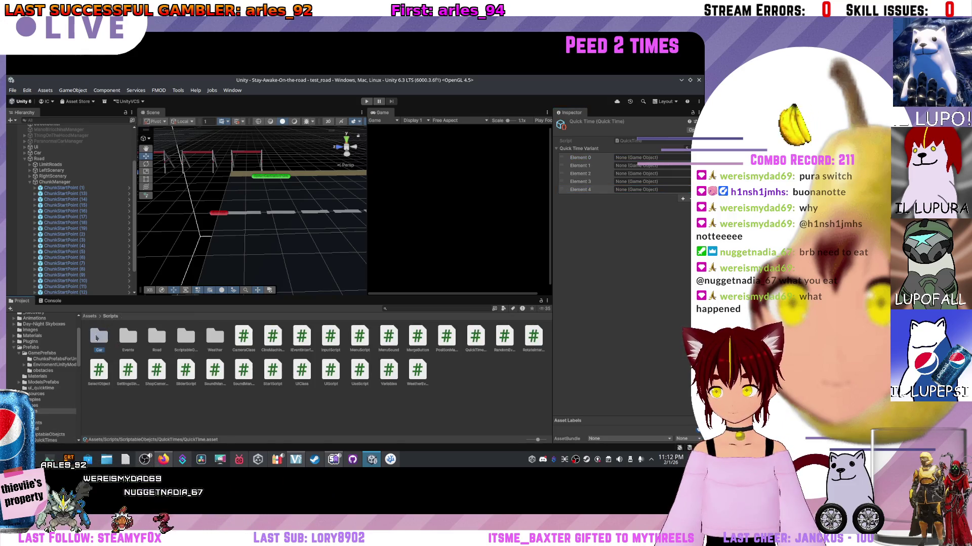
click(111, 337)
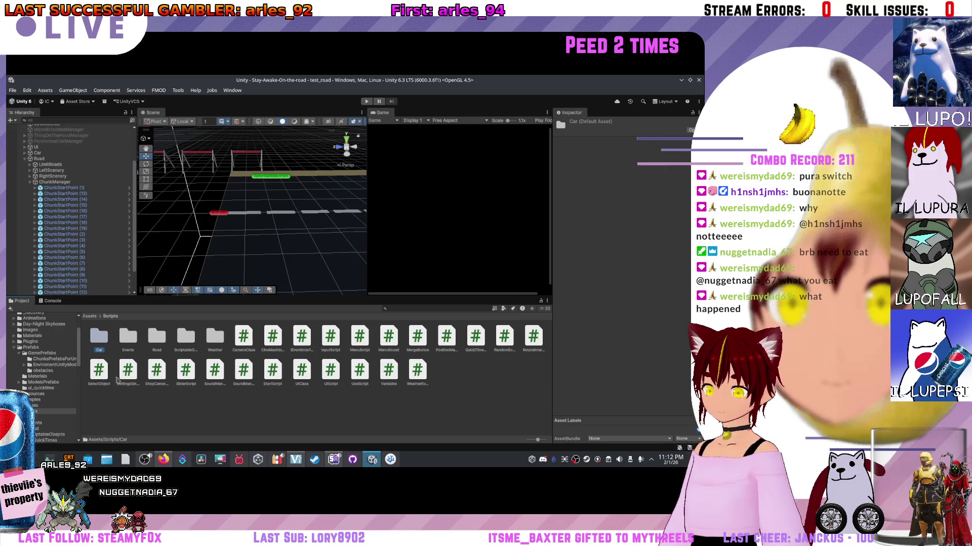
double_click(187, 334)
click(100, 342)
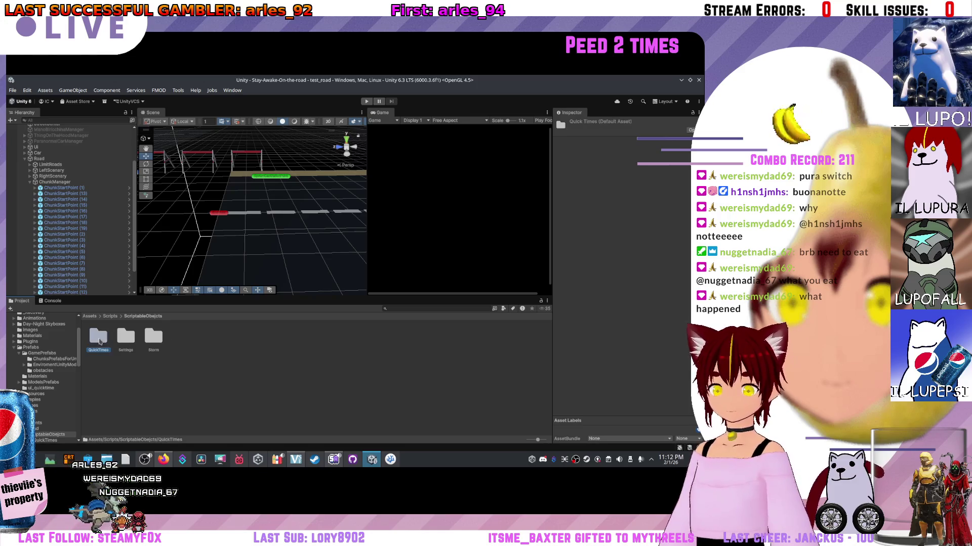
double_click(91, 342)
click(98, 337)
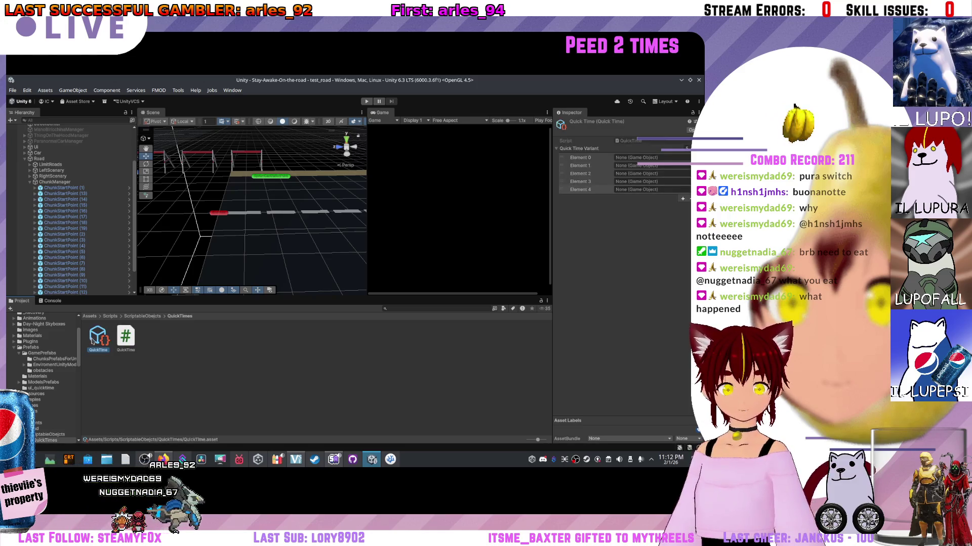
scroll(99, 198, down, 3)
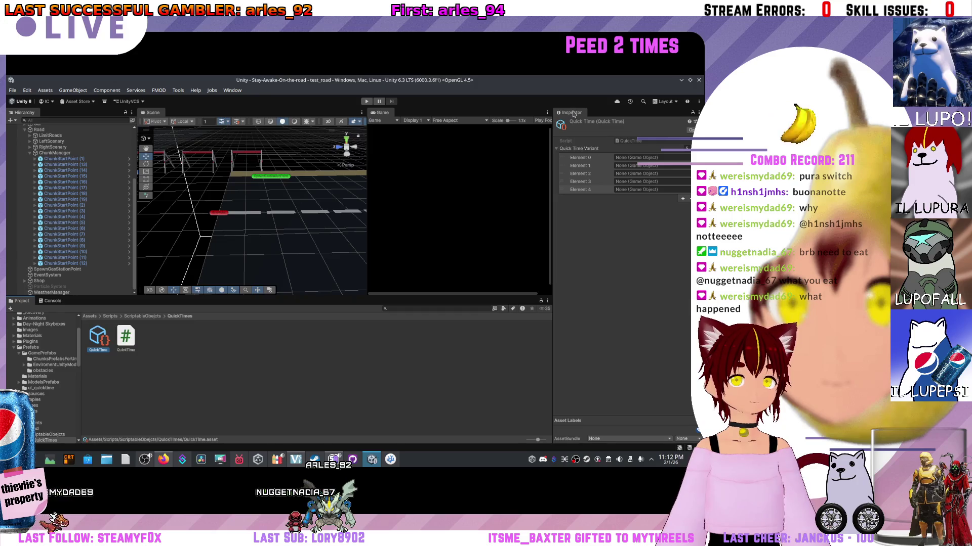
- Browse from Scripts into Prefabs and GamePrefabs, briefly opening the road module prefab
right_click(93, 335)
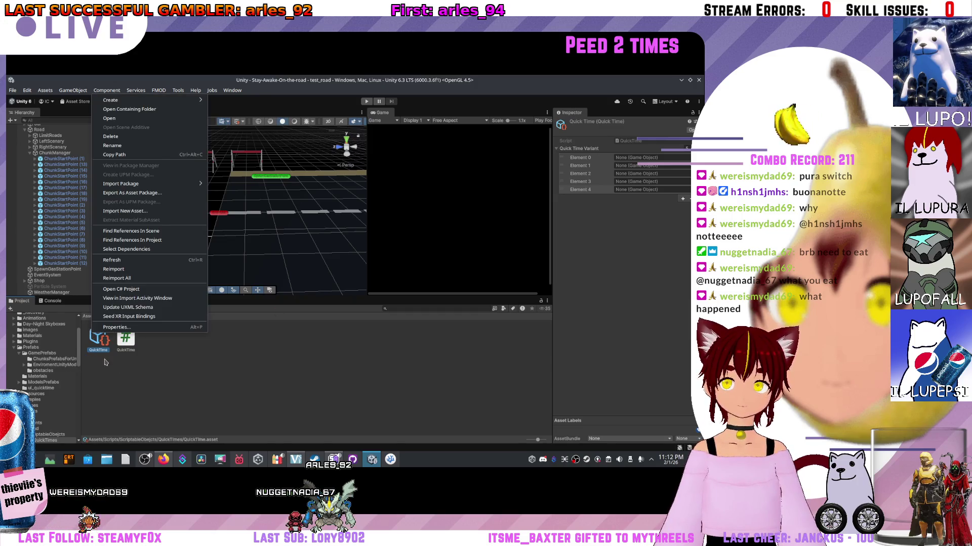
key(Escape)
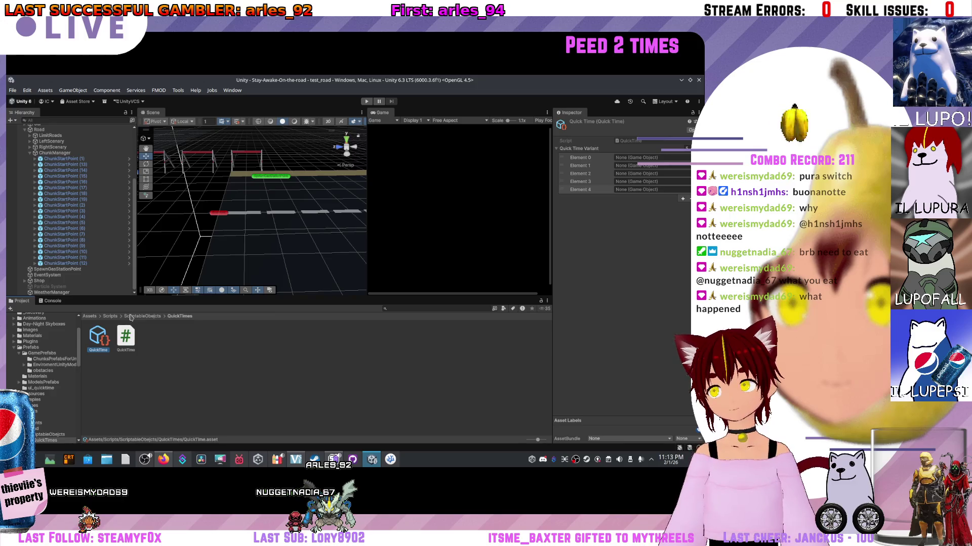
click(113, 316)
click(30, 347)
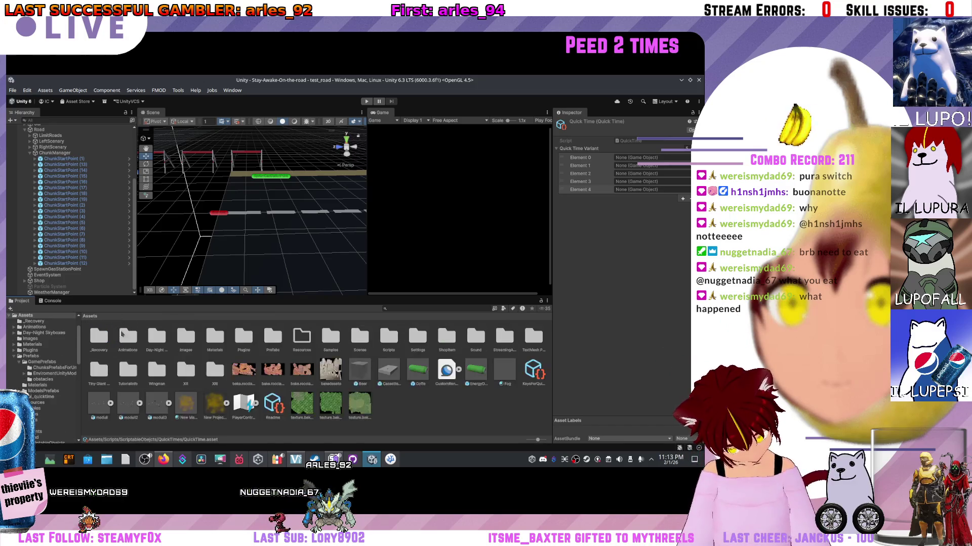
double_click(273, 338)
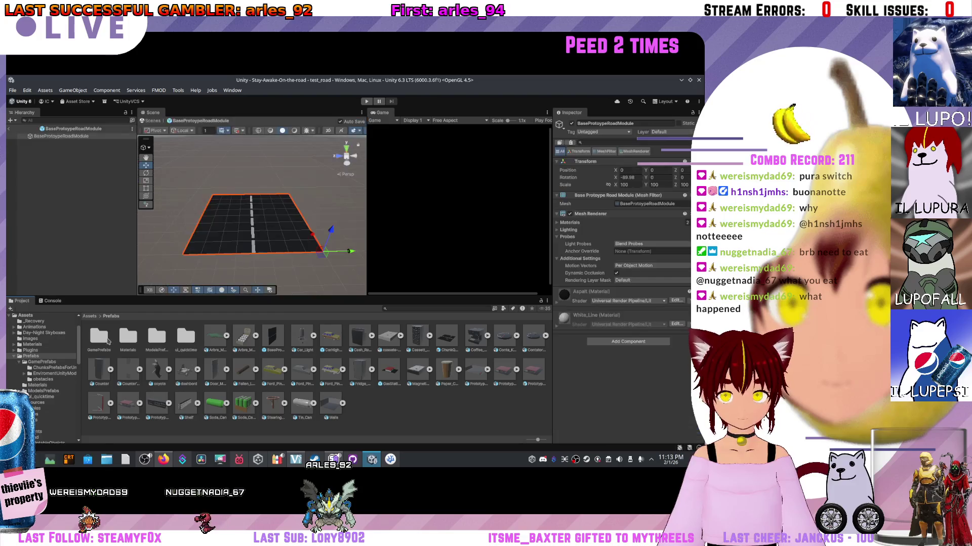
double_click(98, 337)
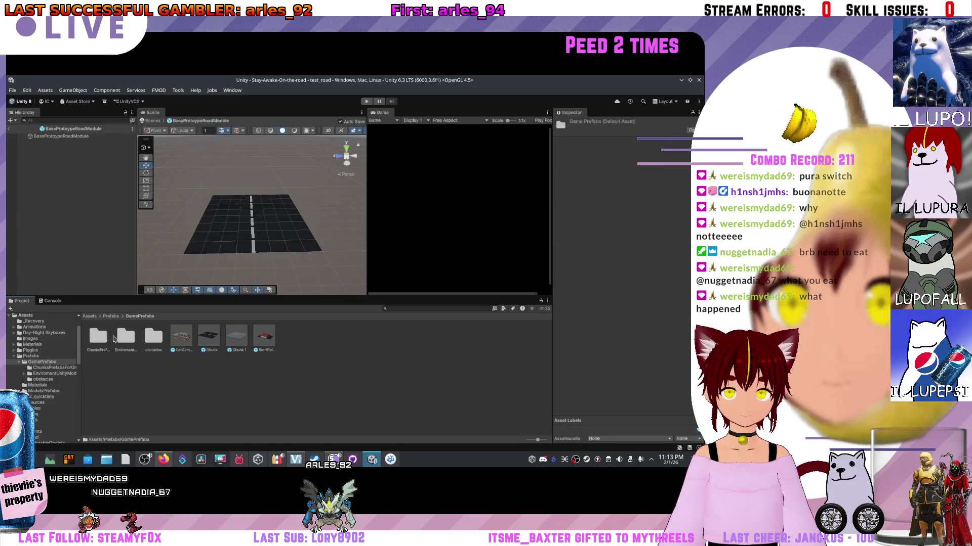
double_click(99, 338)
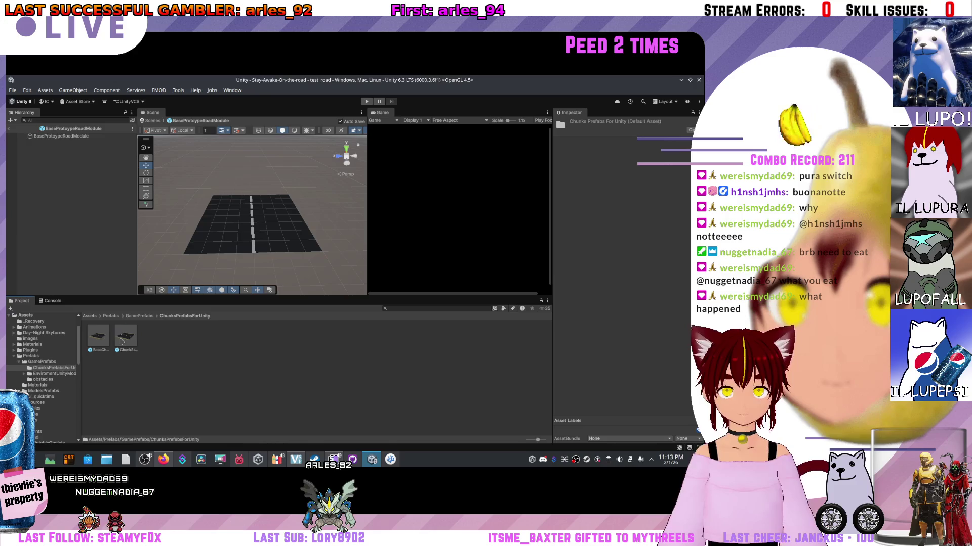
click(54, 373)
click(140, 316)
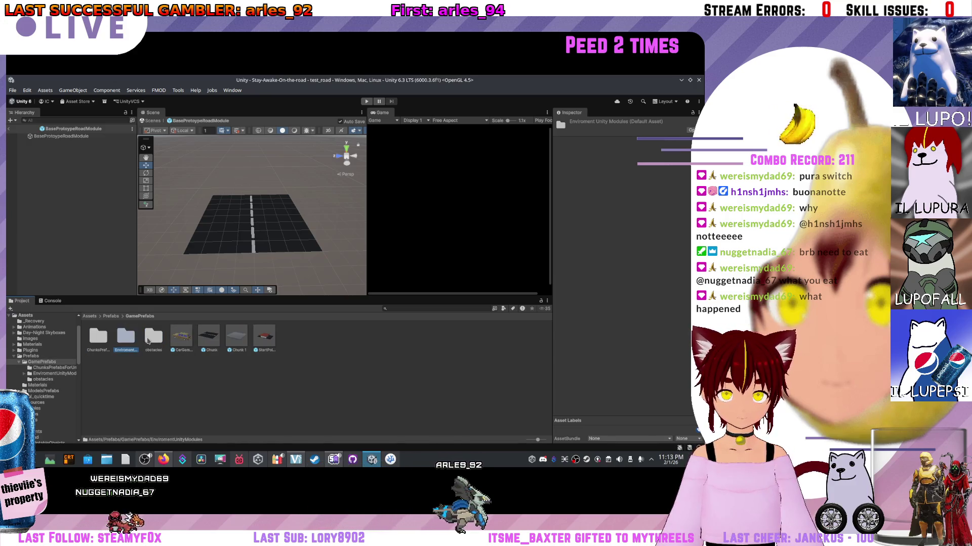
- Open the obstacles folder and start renaming the first StartPointQuickTime prefab, clearing its name
double_click(147, 338)
click(98, 349)
click(96, 350)
key(BackSpace)
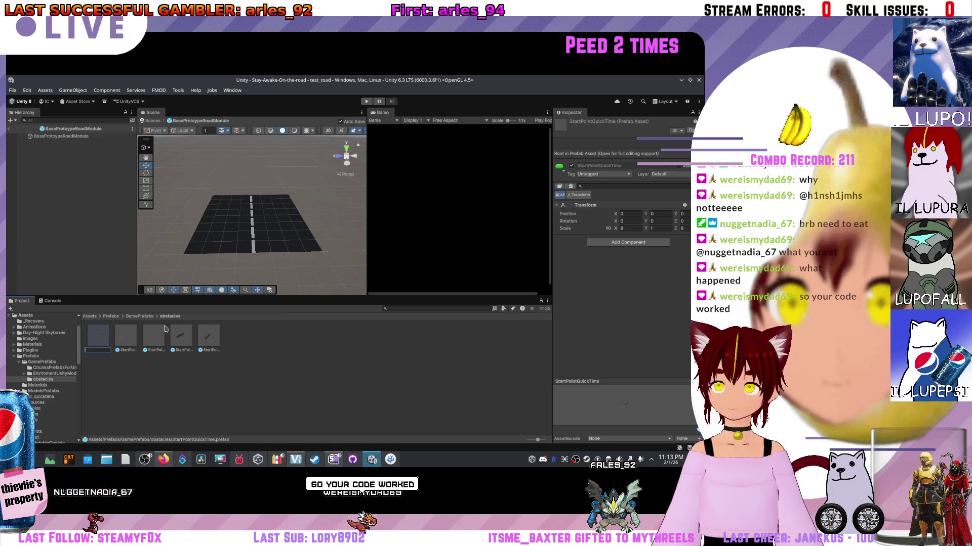
- Rename the first two obstacle prefabs BarricadeLeft and BarricadeRight, inspecting the first
text(Ban)
text(ricade)
key(Return)
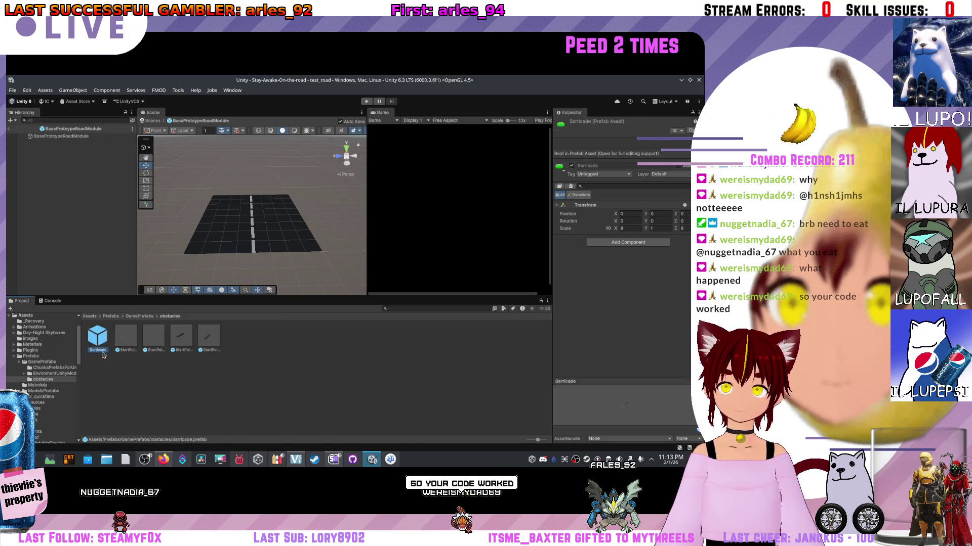
double_click(101, 342)
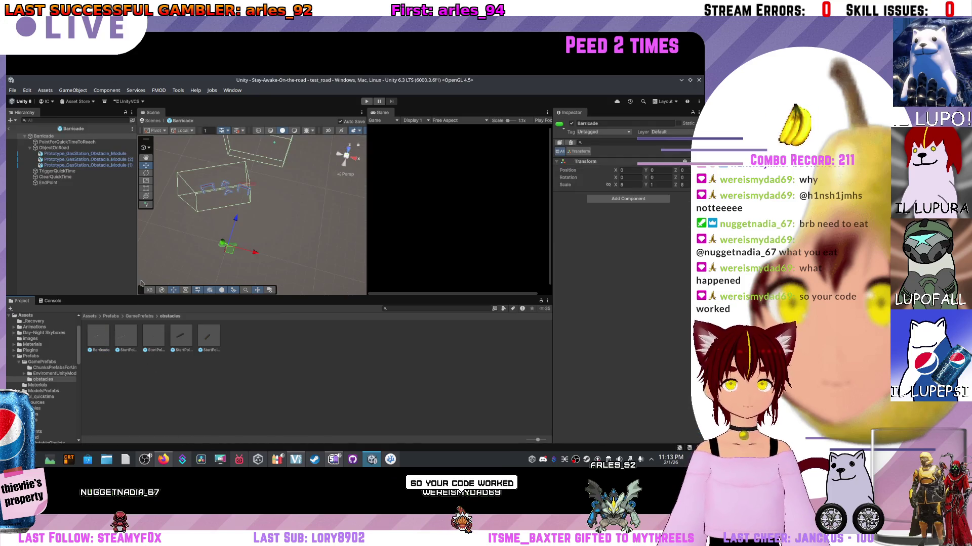
click(99, 352)
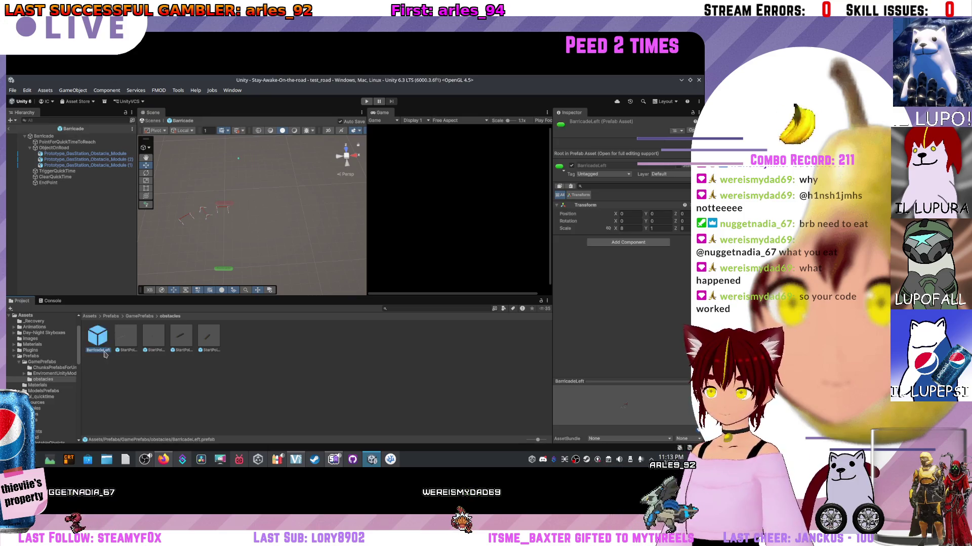
click(129, 352)
click(131, 350)
text(Ba)
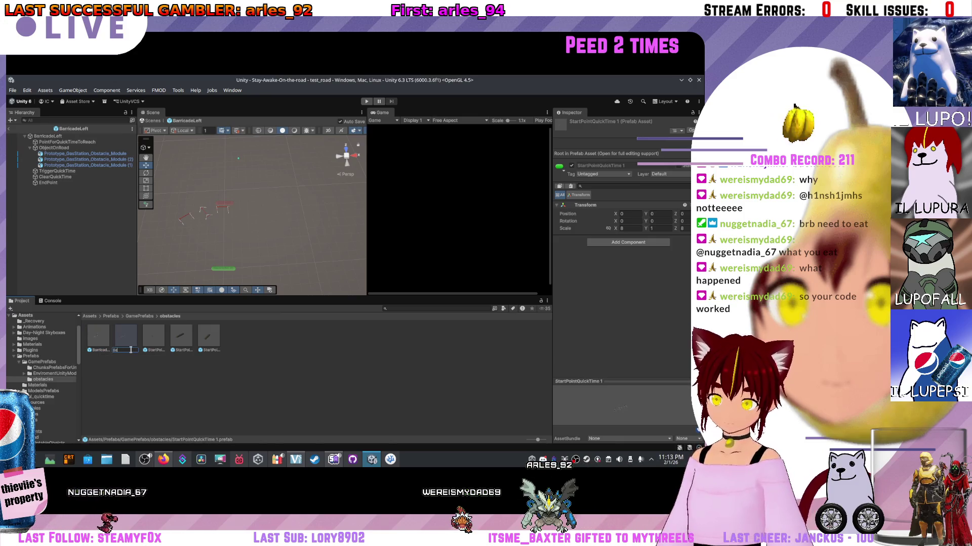
text(rricadeRight)
key(Return)
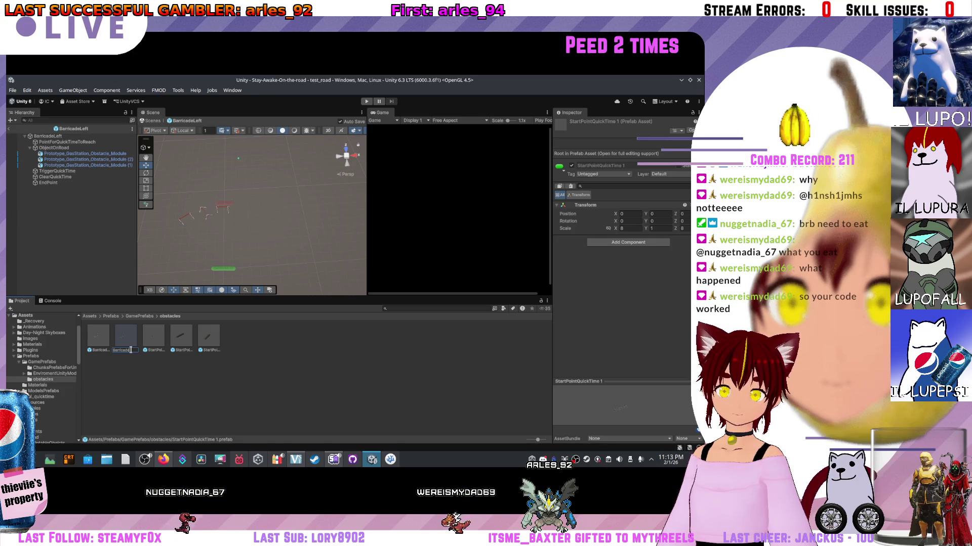
- Rename the third obstacle prefab Coyote
click(154, 349)
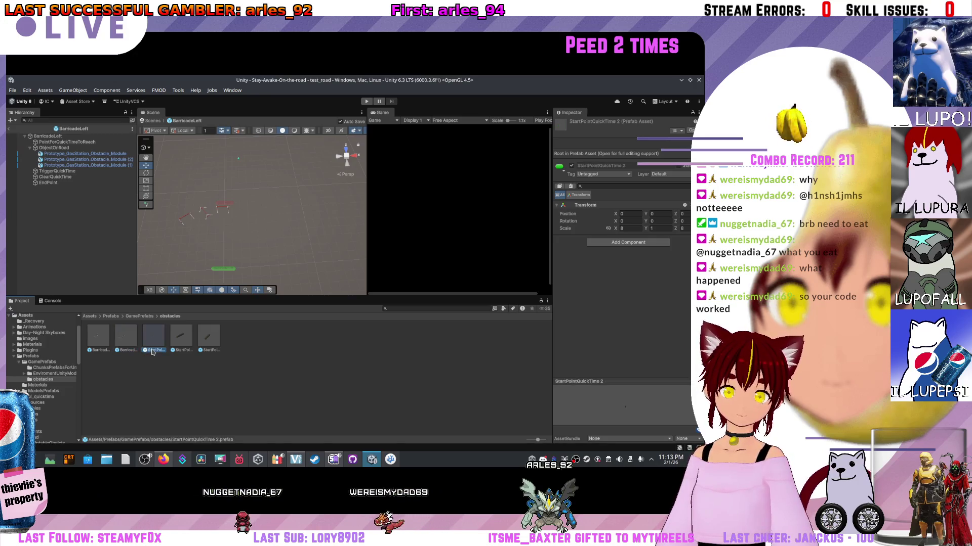
click(153, 349)
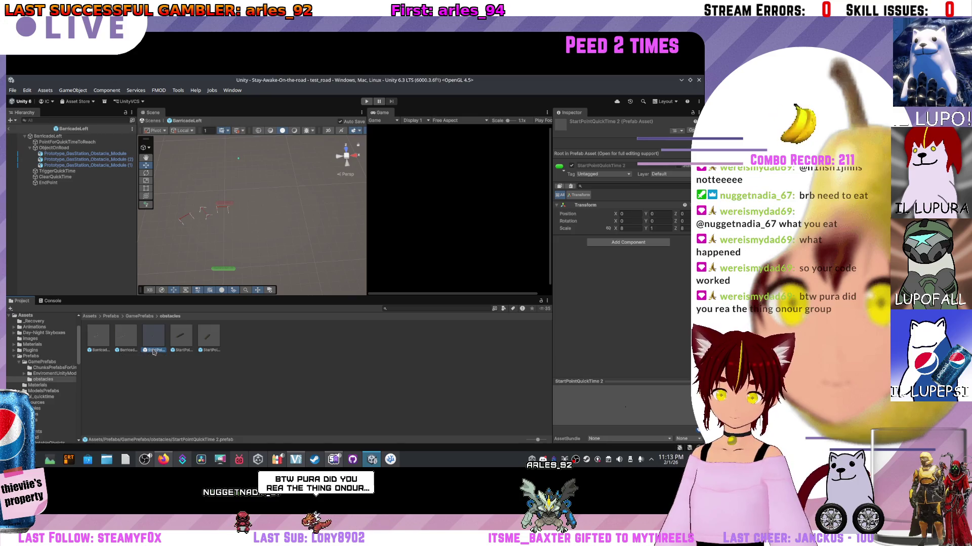
text(Coyote)
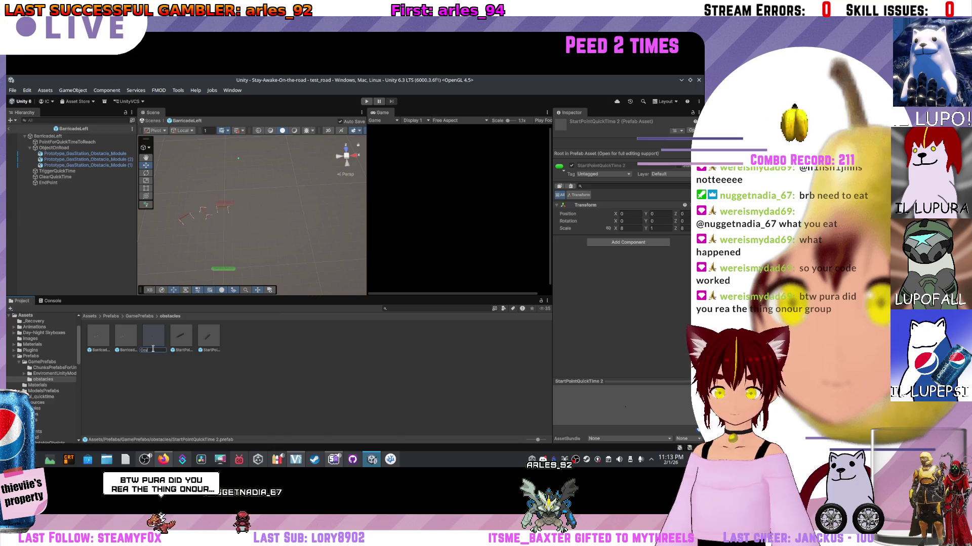
key(Return)
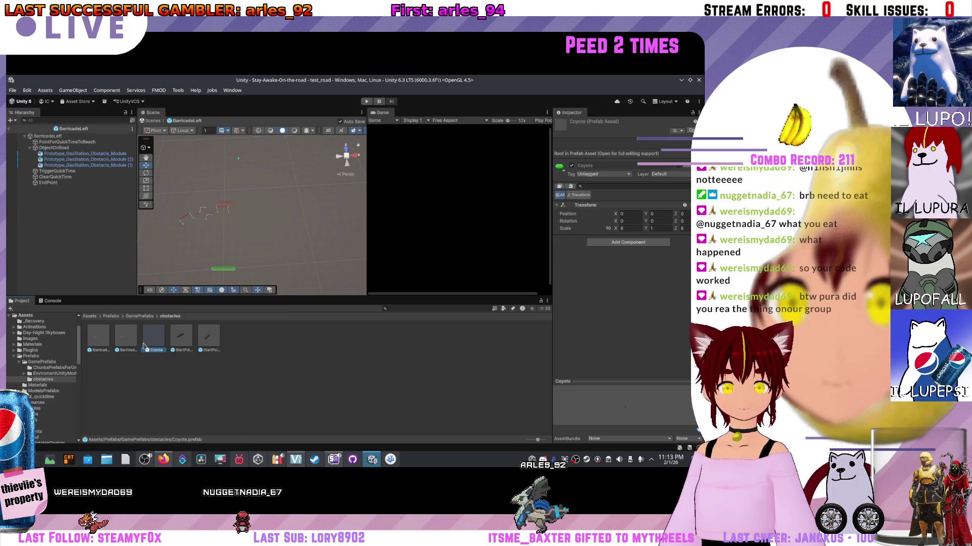
- Inspect the Coyote, fourth and fifth obstacle prefabs in Prefab Mode
double_click(146, 344)
scroll(257, 224, up, 5)
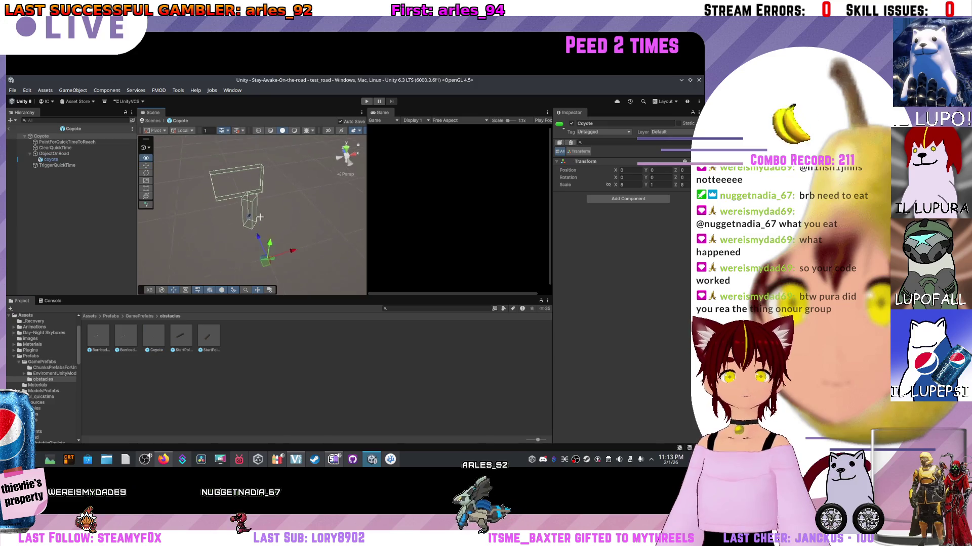
scroll(257, 224, up, 6)
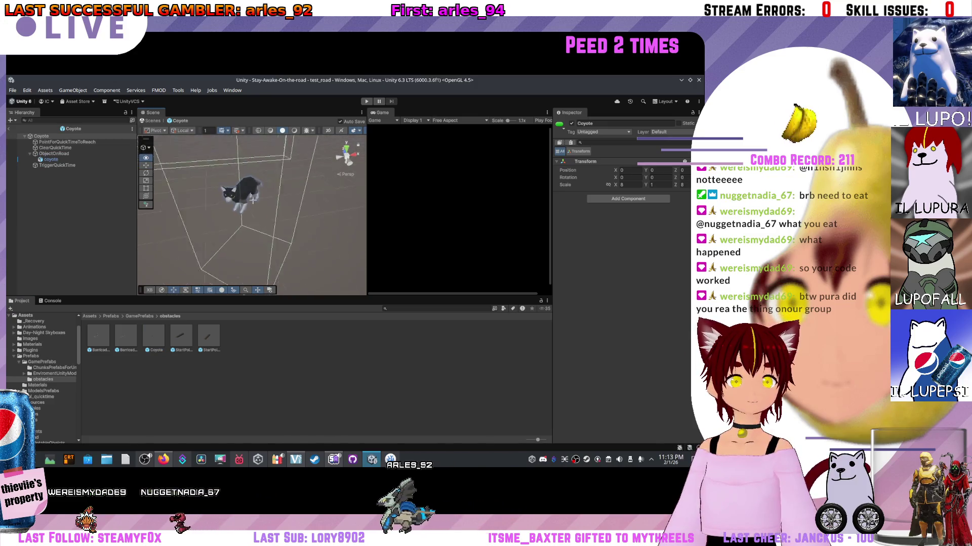
mouse_move(249, 191)
mouse_down()
mouse_move(241, 223)
mouse_move(258, 244)
mouse_up()
click(181, 340)
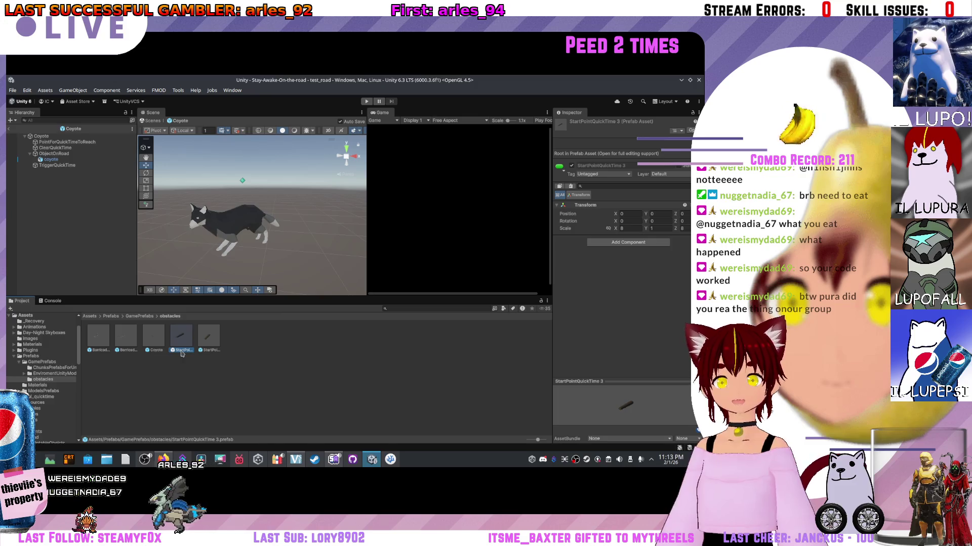
double_click(187, 337)
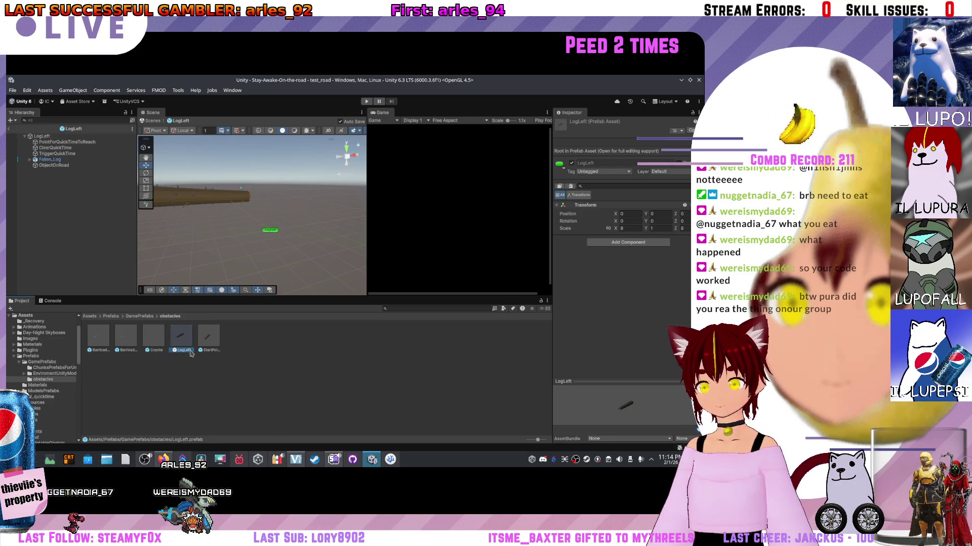
double_click(210, 348)
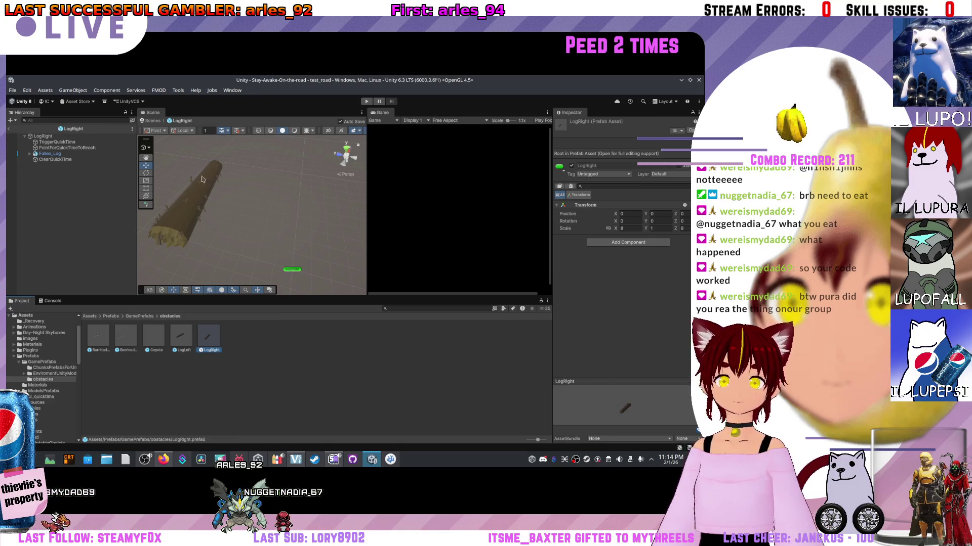
- Navigate from Assets into Scripts/ScriptableObejcts/QuickTimes and select the QuickTime asset
click(131, 317)
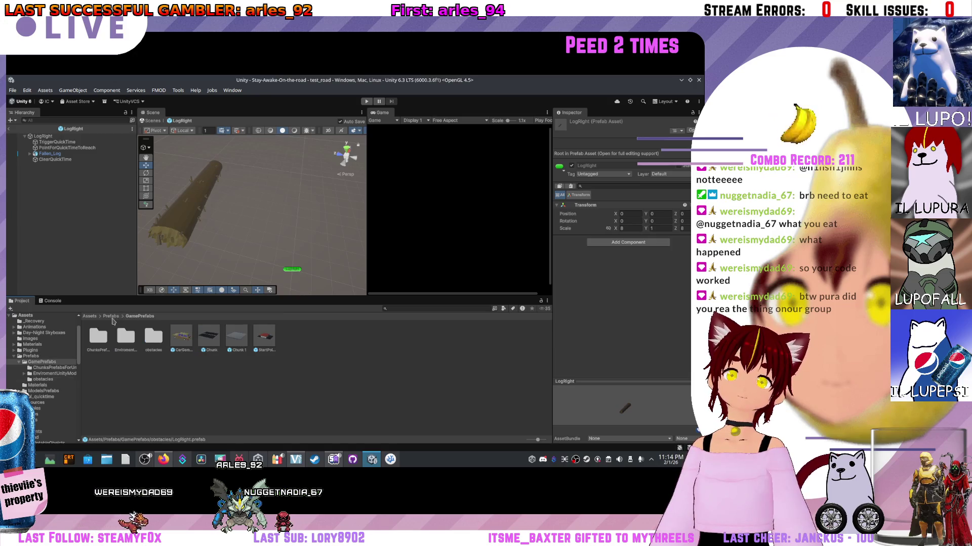
click(110, 317)
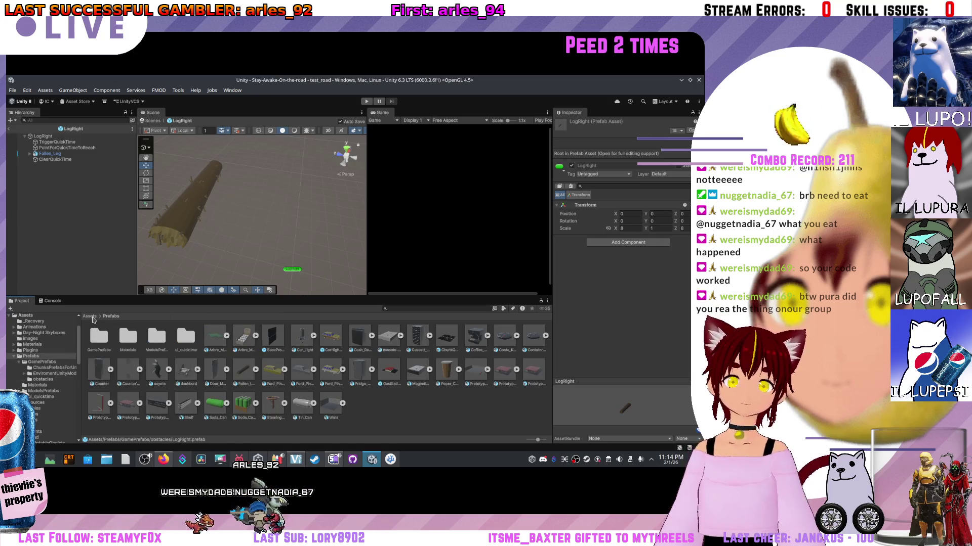
click(90, 317)
double_click(387, 338)
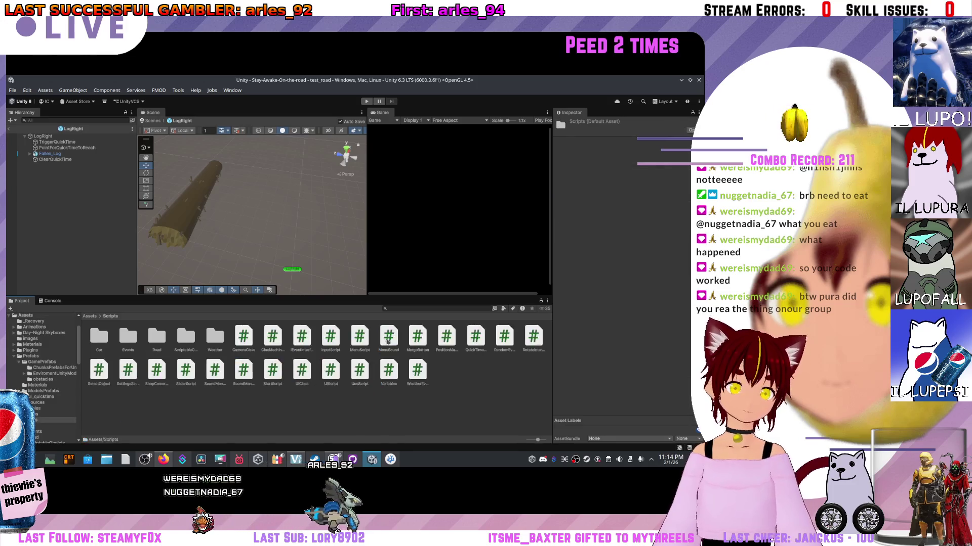
double_click(185, 336)
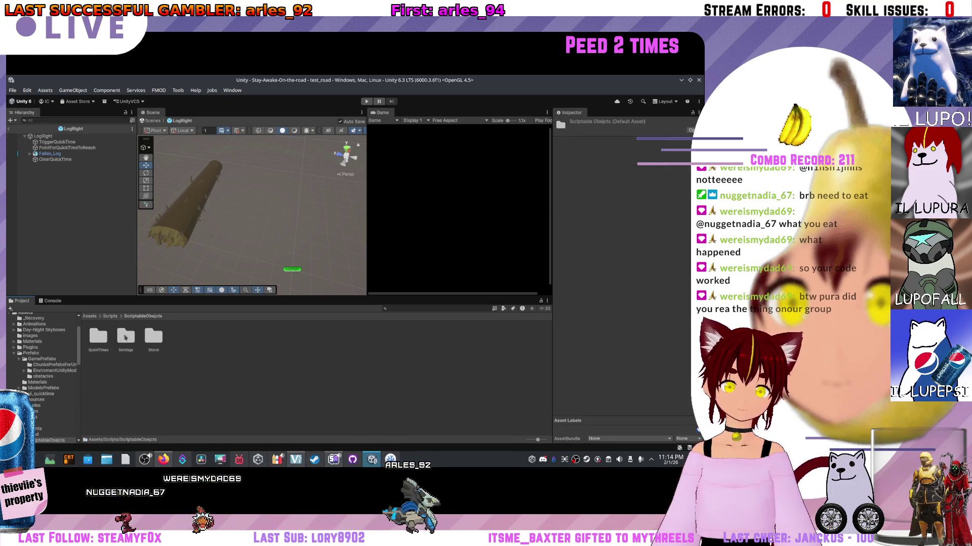
double_click(98, 337)
click(98, 337)
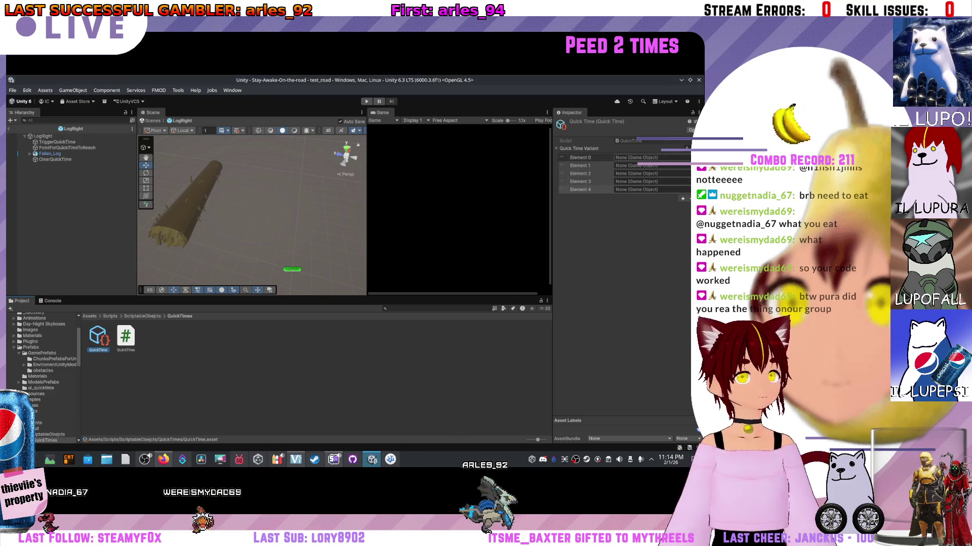
- Assign BarricadeLeft to Element 0 using the object picker's Assets search
click(687, 189)
text(ton)
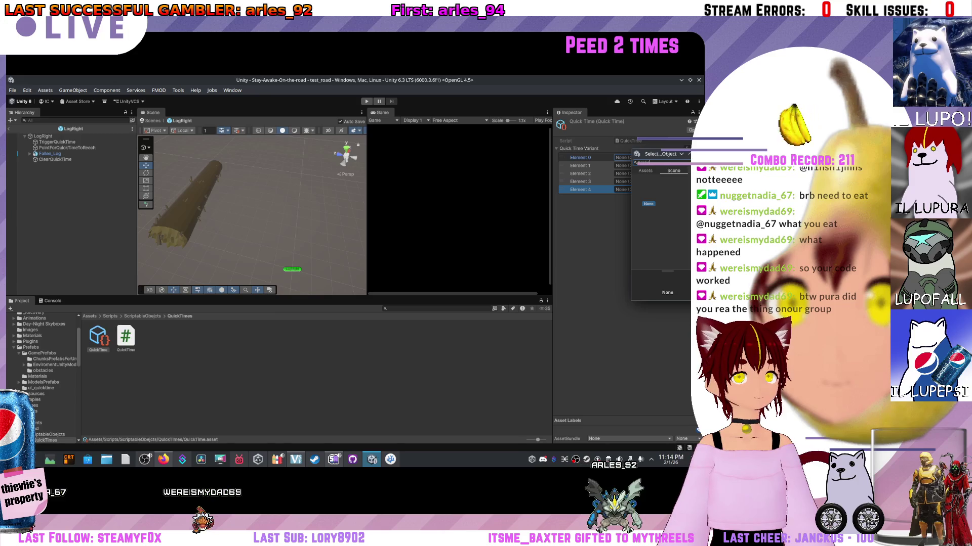
click(656, 174)
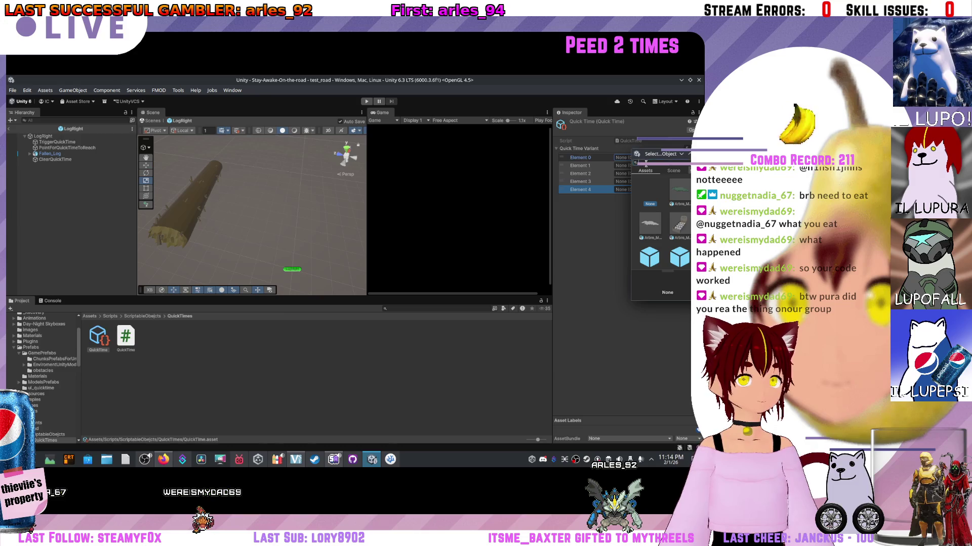
text(rrica)
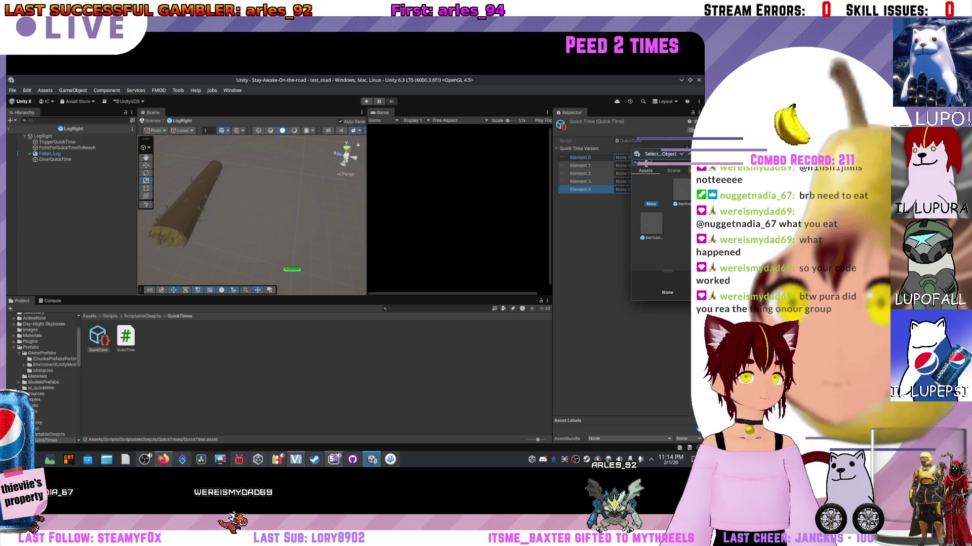
double_click(652, 230)
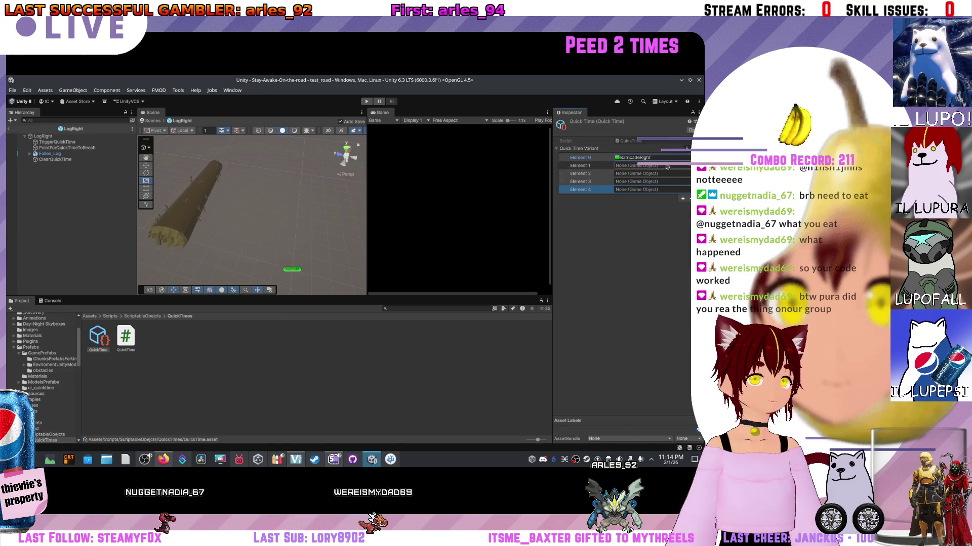
click(684, 166)
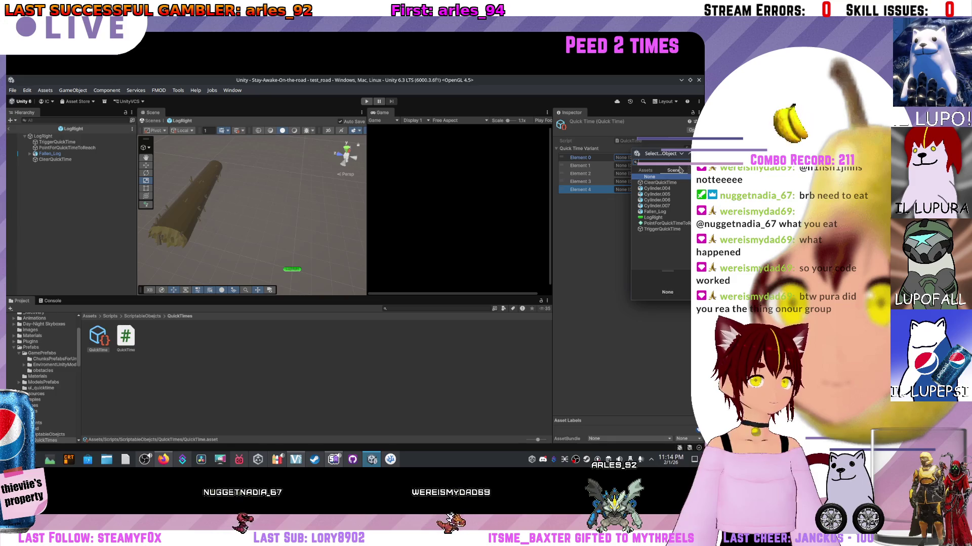
click(657, 171)
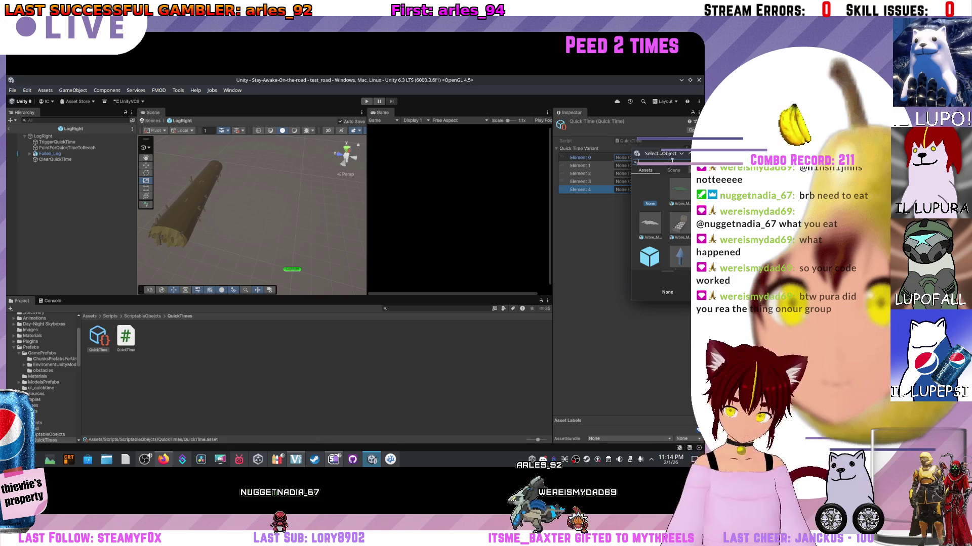
text(bark)
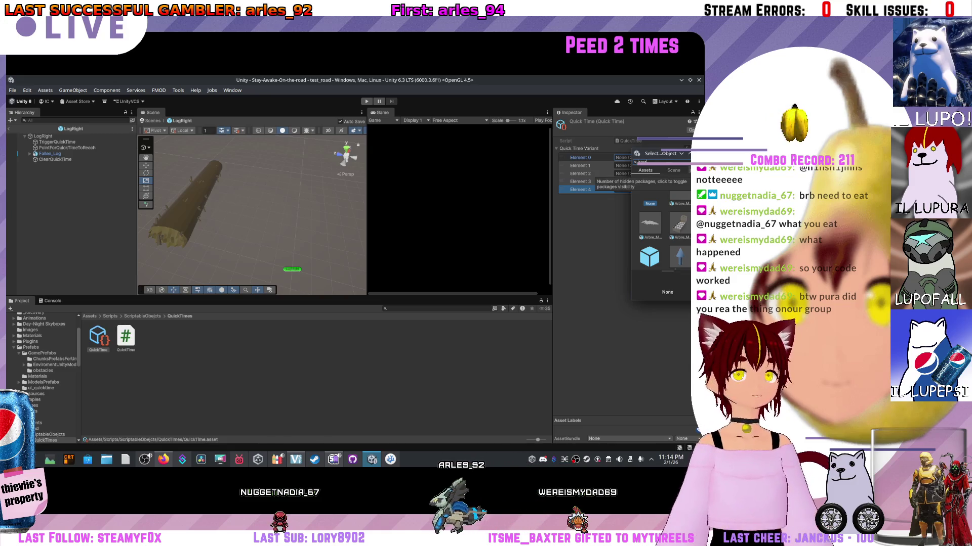
click(686, 194)
- Assign the BarricadeRight prefab to Element 1
click(622, 165)
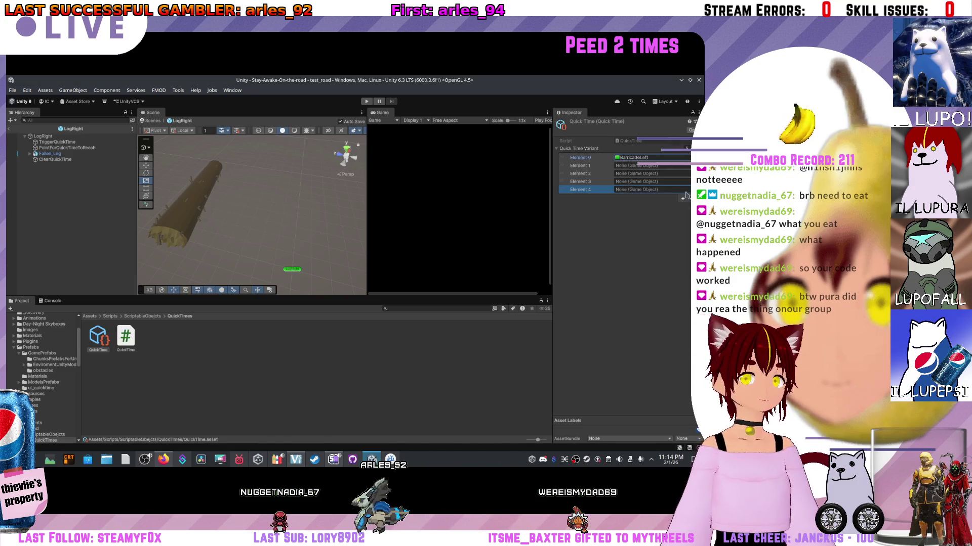
click(686, 165)
click(673, 177)
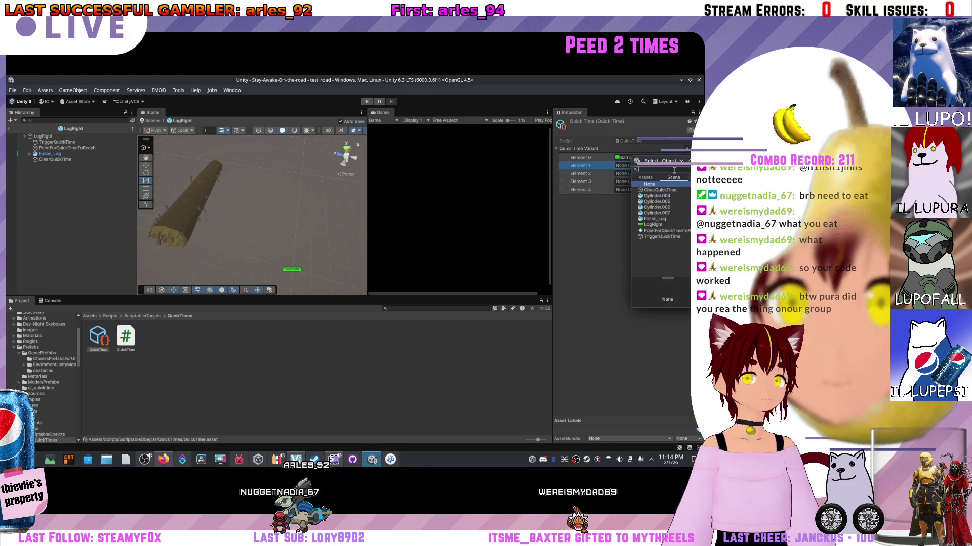
text(barr)
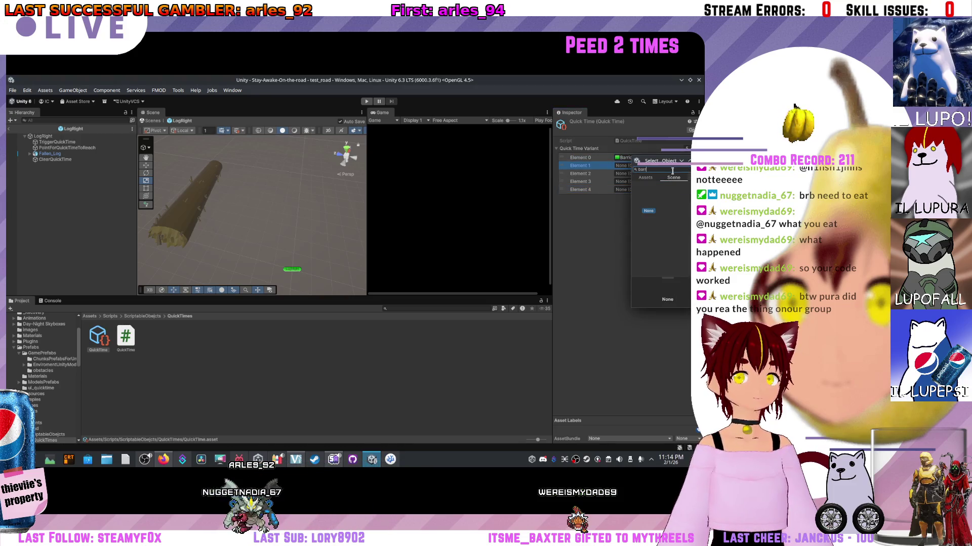
click(650, 178)
double_click(651, 233)
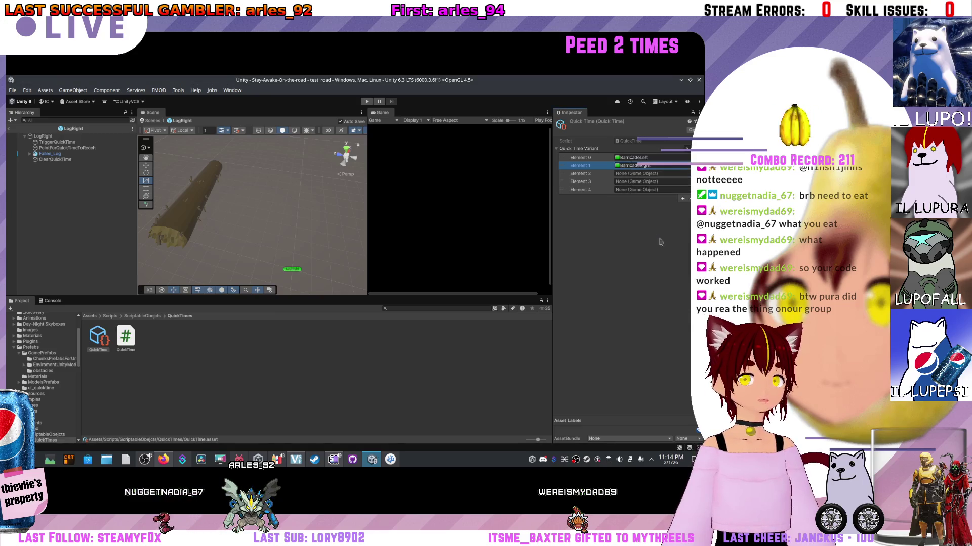
- Assign the Coyote prefab to Element 2 of the QuickTime array
click(685, 173)
text(acoon)
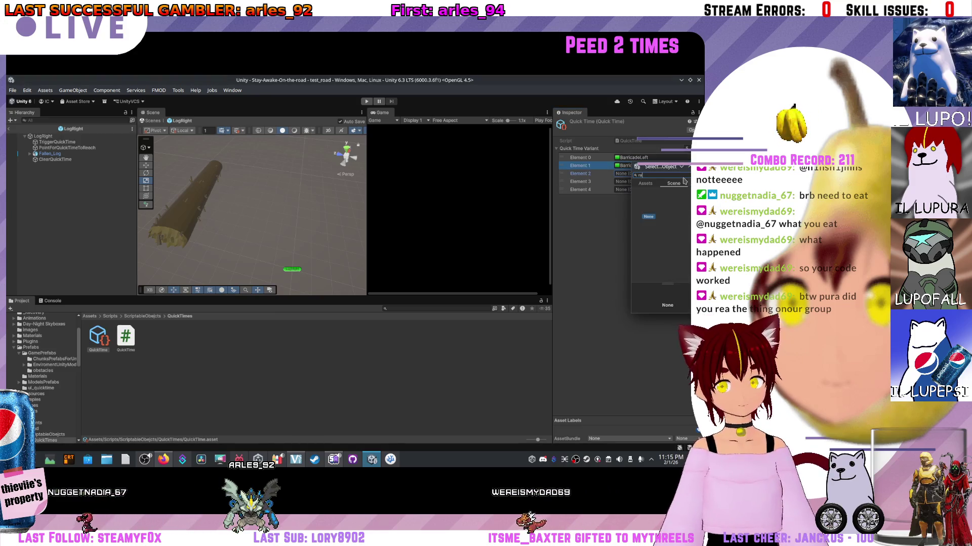
click(654, 185)
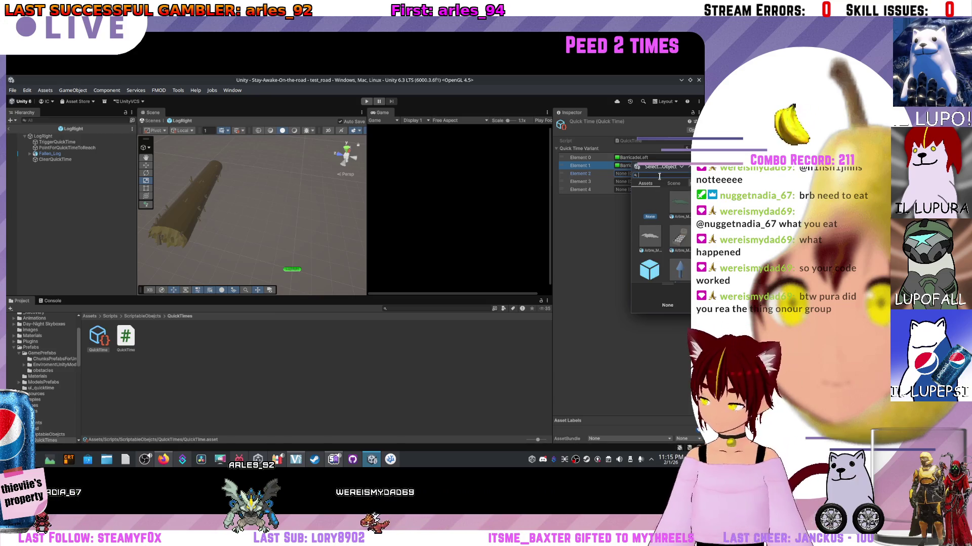
text(yot)
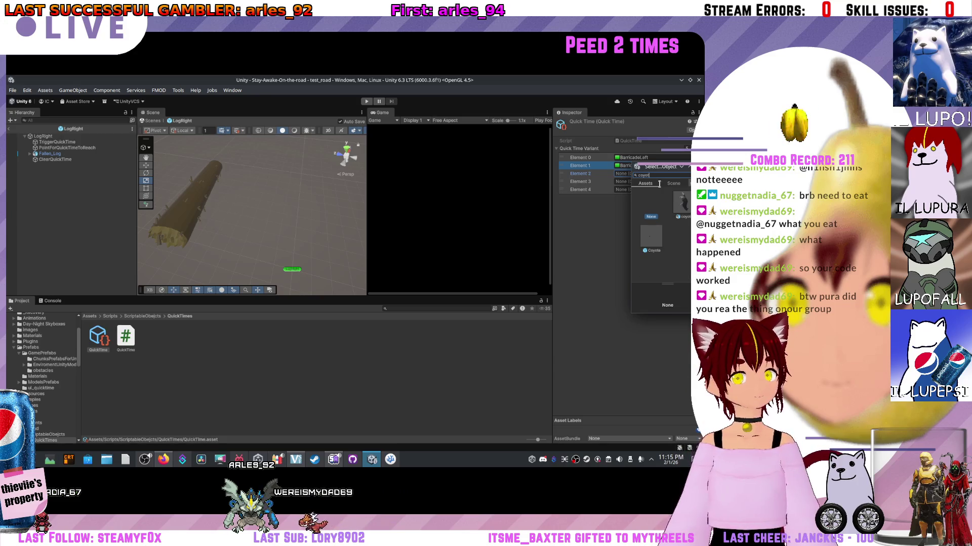
double_click(660, 243)
- Assign LogLeft to Element 3 and LogRight to Element 4
click(687, 182)
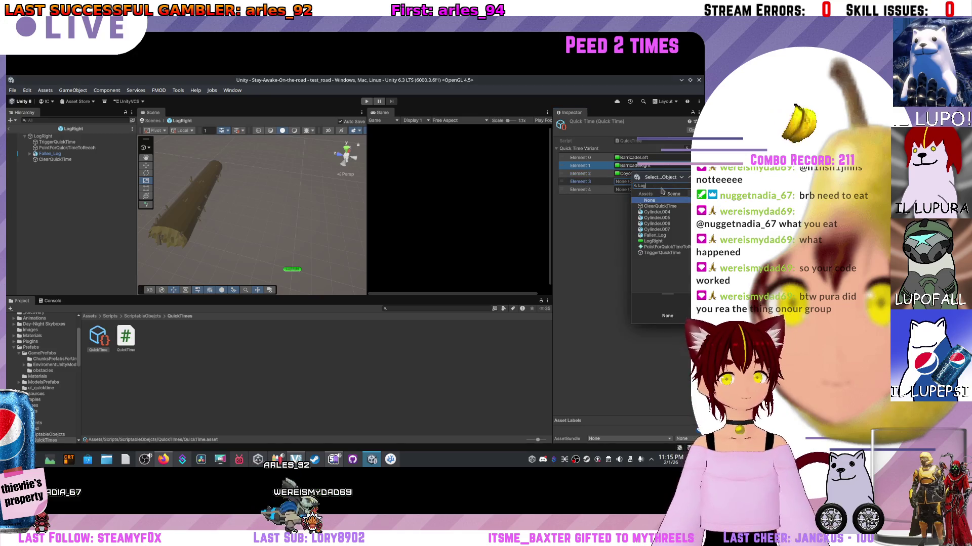
click(645, 193)
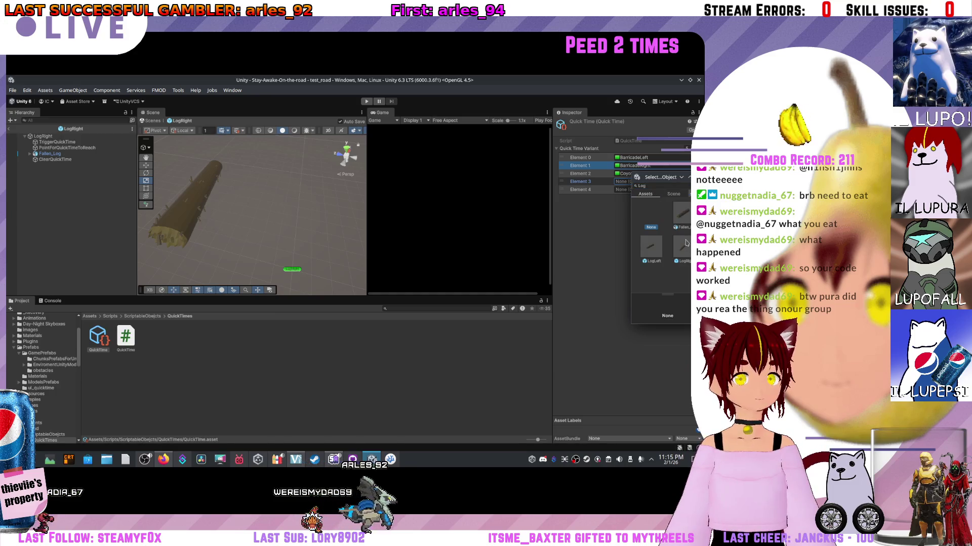
click(652, 251)
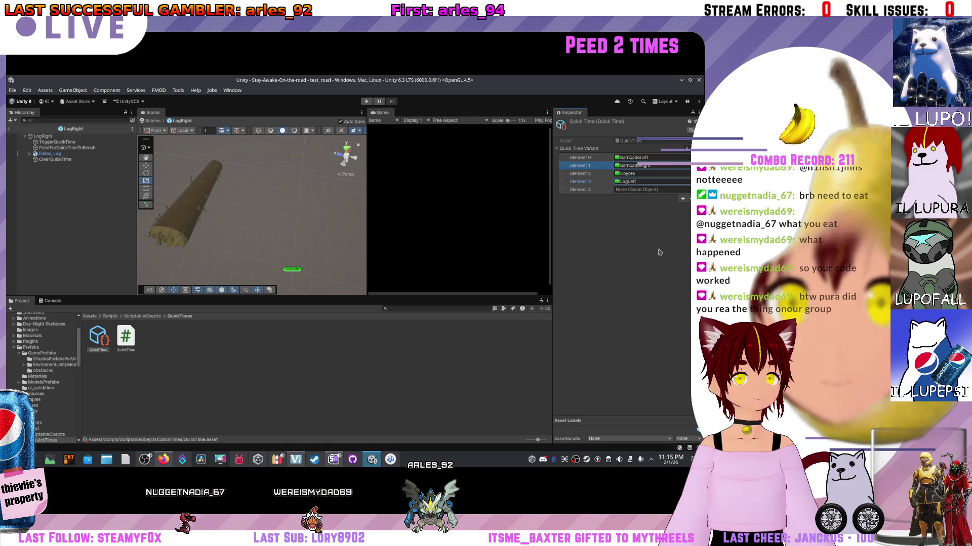
click(693, 190)
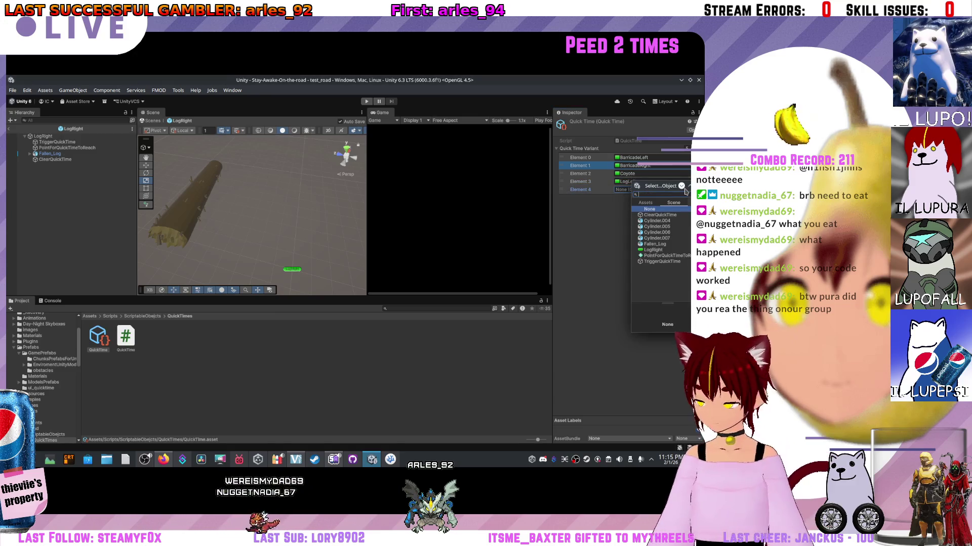
text(log)
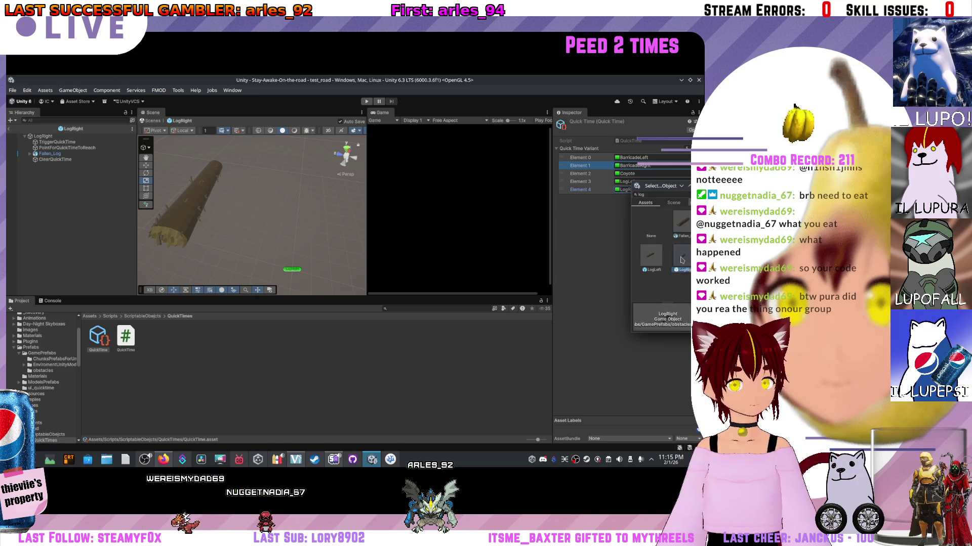
double_click(652, 221)
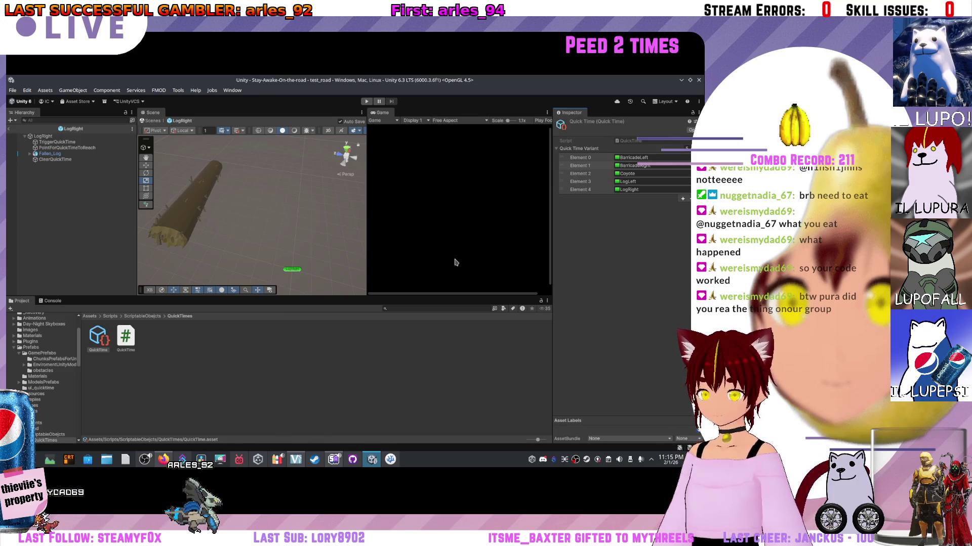
- Exit the LogRight prefab back to the main road scene and orbit over the road
scroll(185, 222, down, 5)
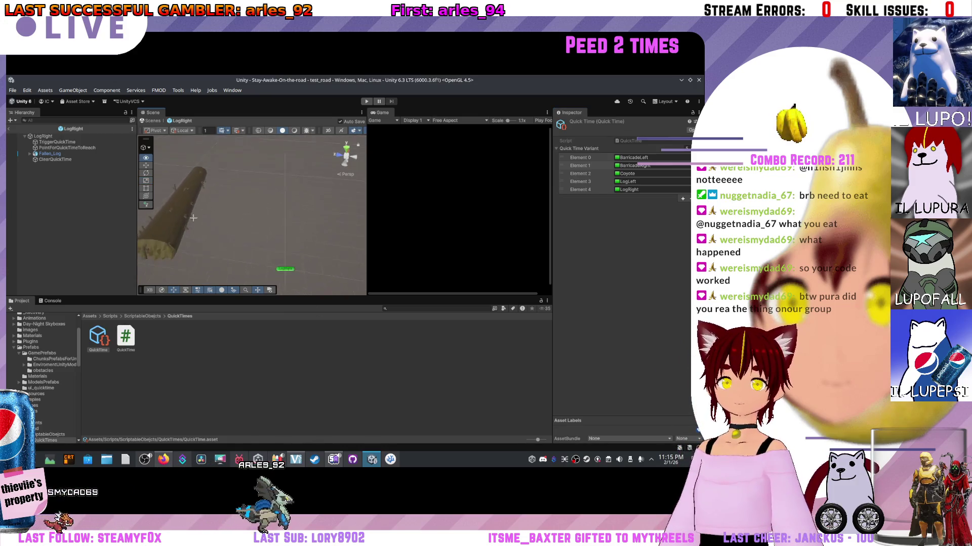
drag(186, 221, 231, 229)
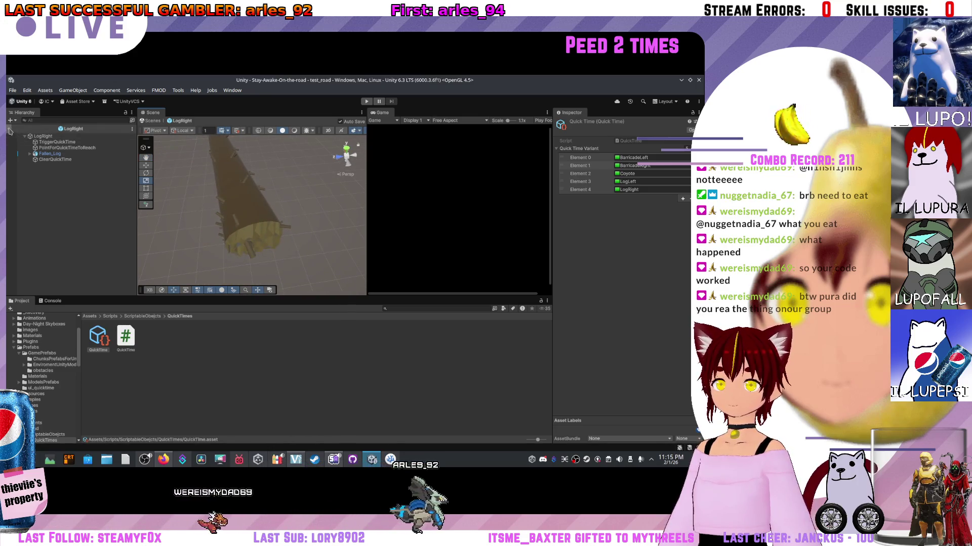
click(153, 120)
drag(225, 177, 299, 215)
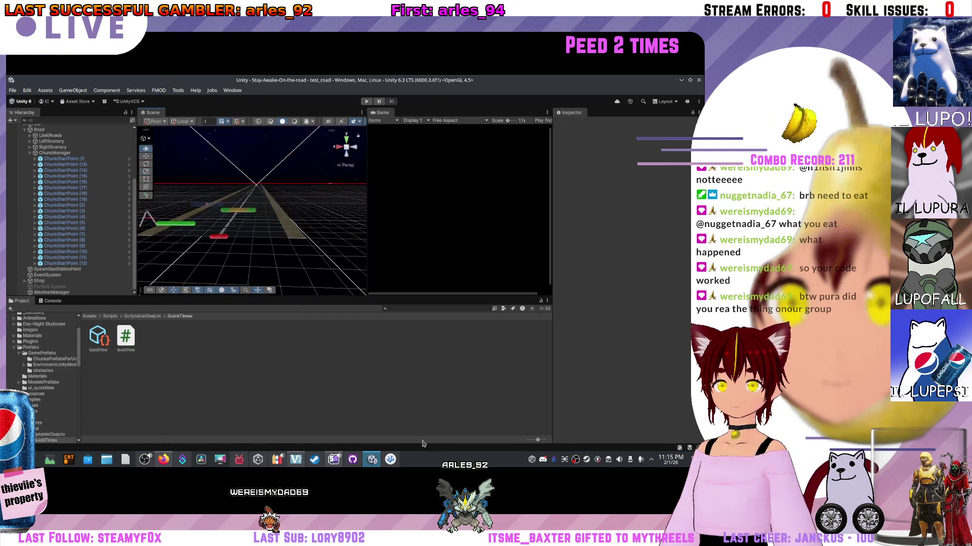
scroll(247, 170, up, 2)
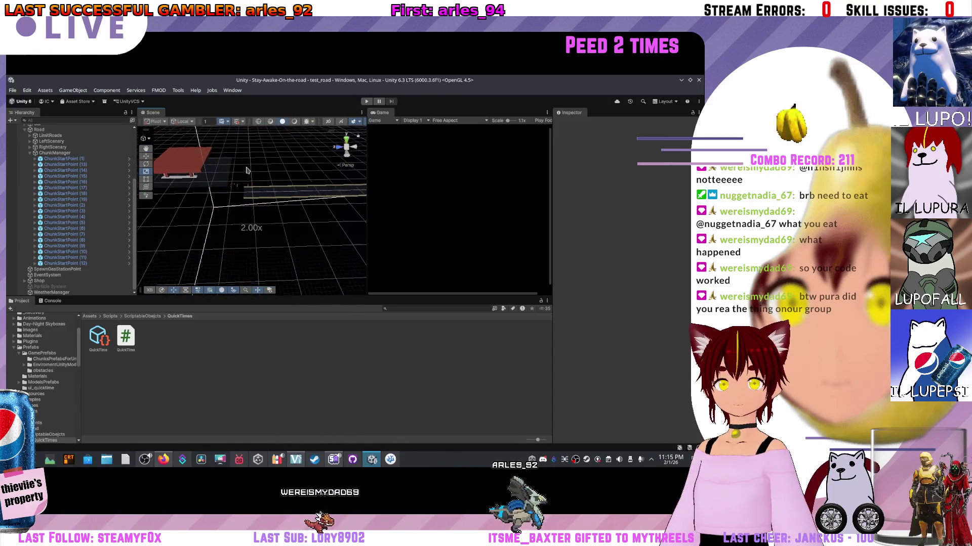
key(w)
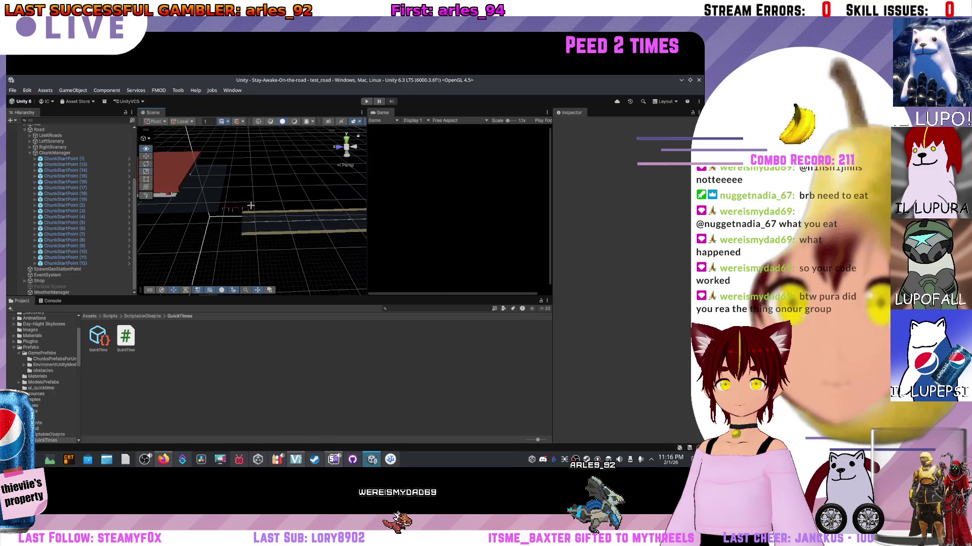
scroll(251, 208, down, 2)
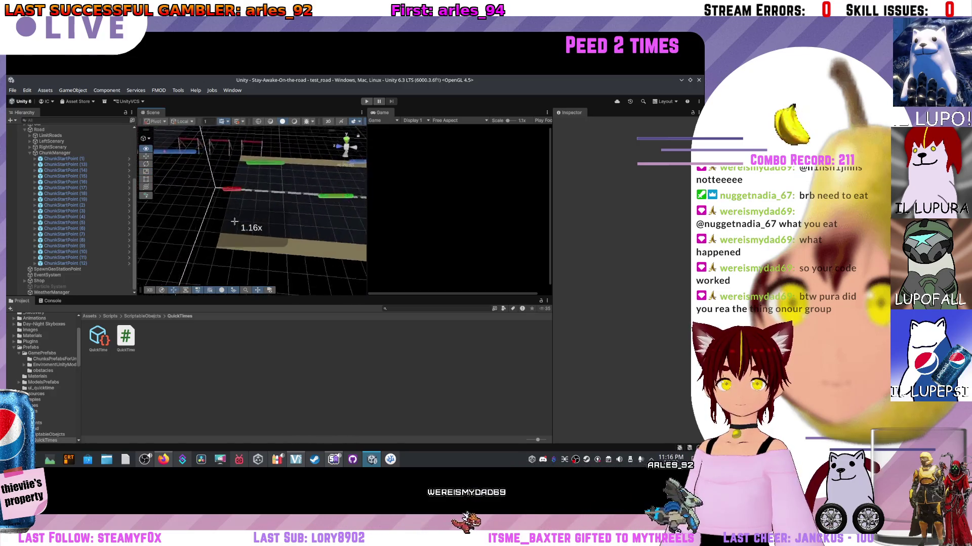